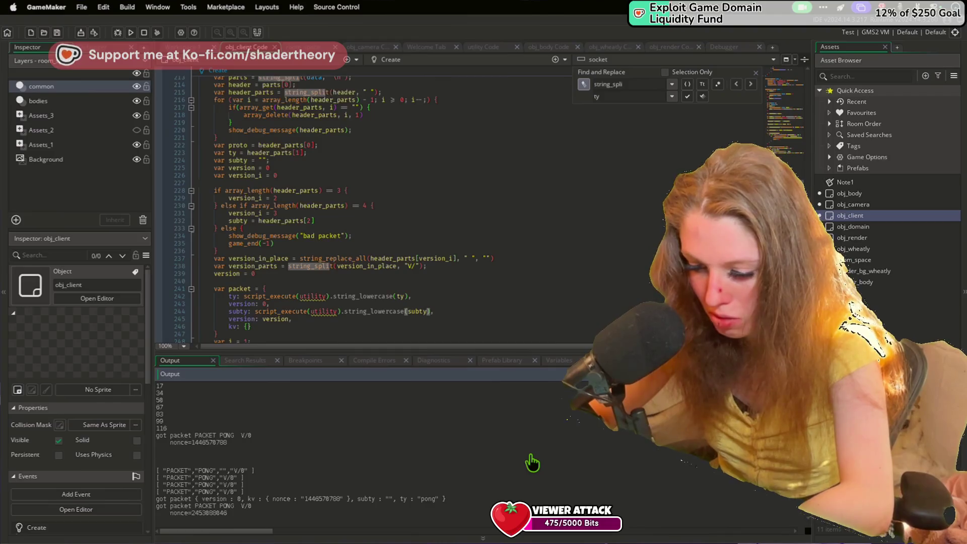
Switch through VS Code and GameMaker to the Wireshark 'Capturing from Loopback' window.
key("super+Tab")
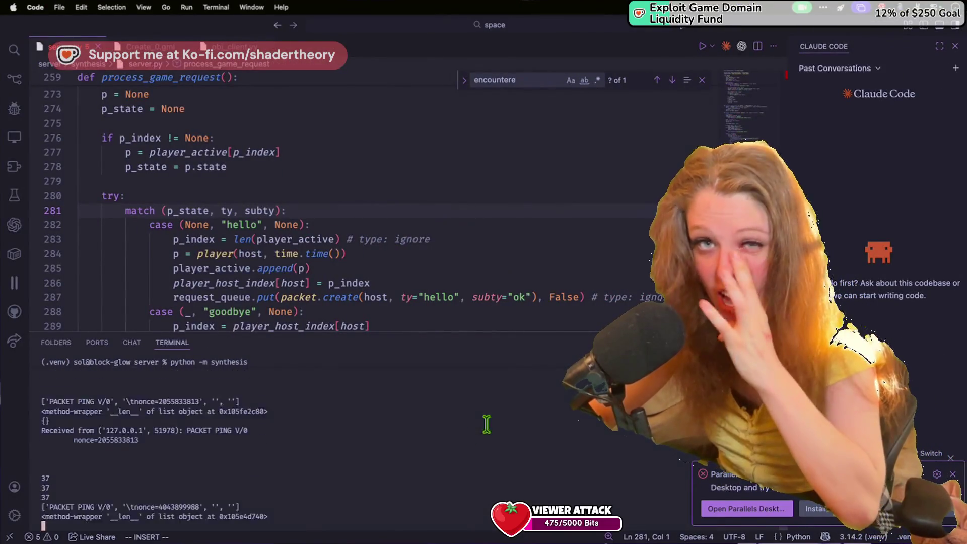
key("super+Tab")
key("super+Tab")
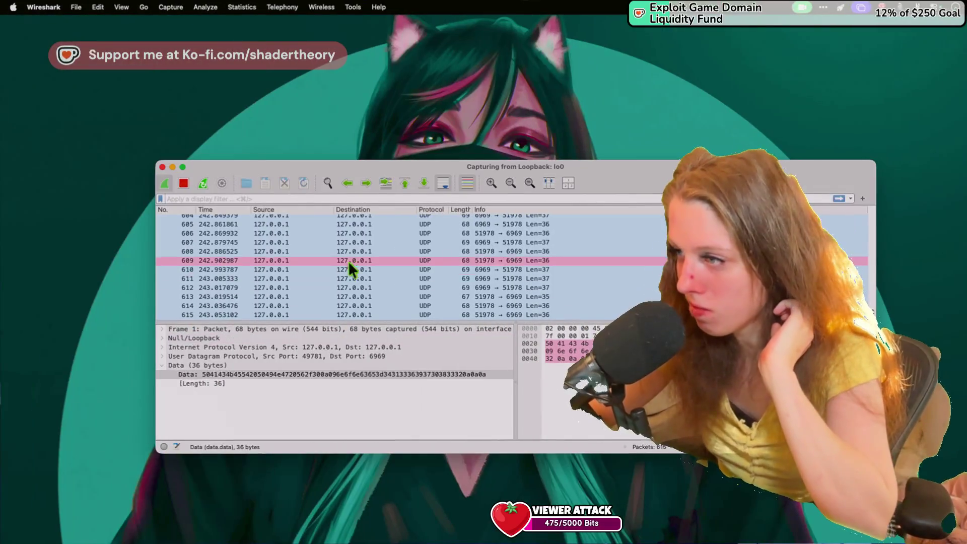
Inspect the 36-byte Data of UDP packets 691 through 1158, then drag the Pixel Game window left.
left_click(401, 296)
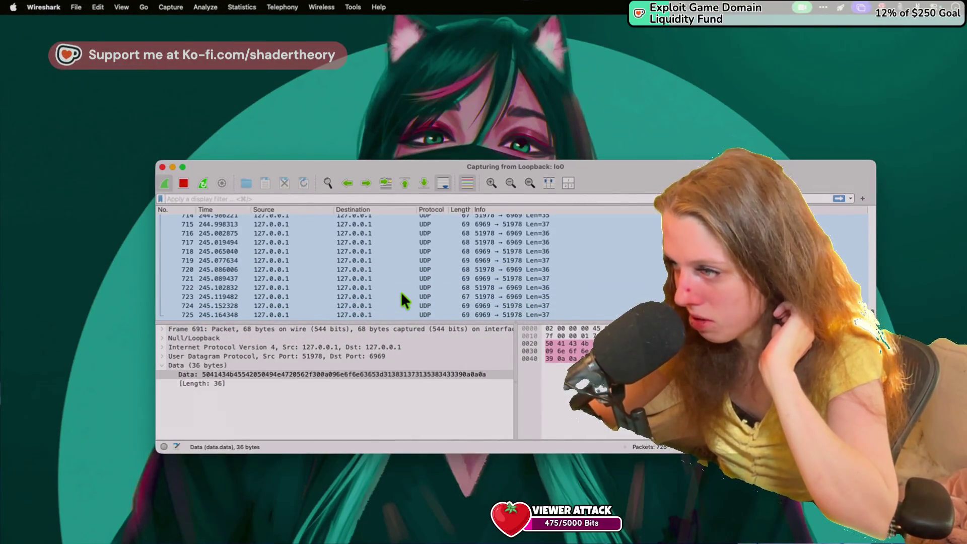
left_click(510, 290)
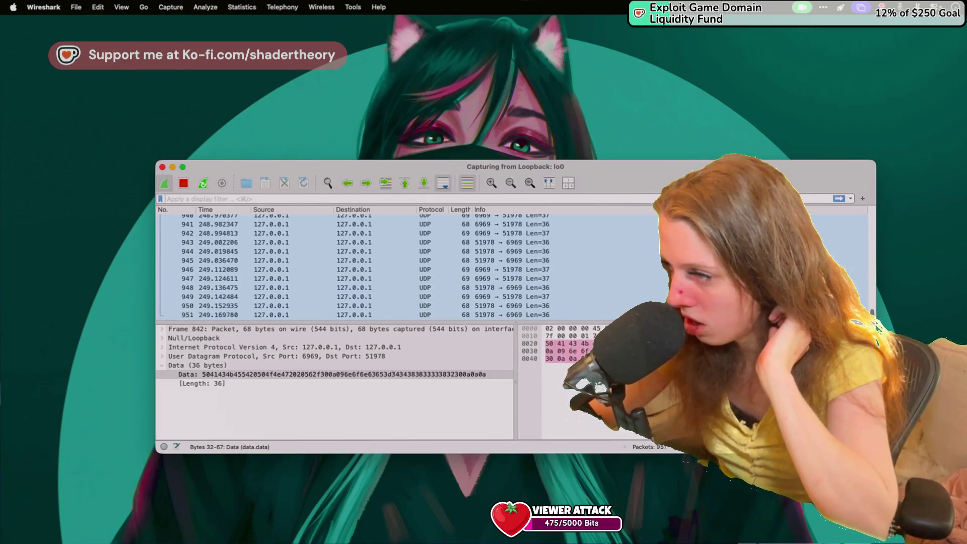
left_click(508, 306)
left_click(509, 306)
left_click(509, 306)
left_click(509, 306)
left_click(509, 306)
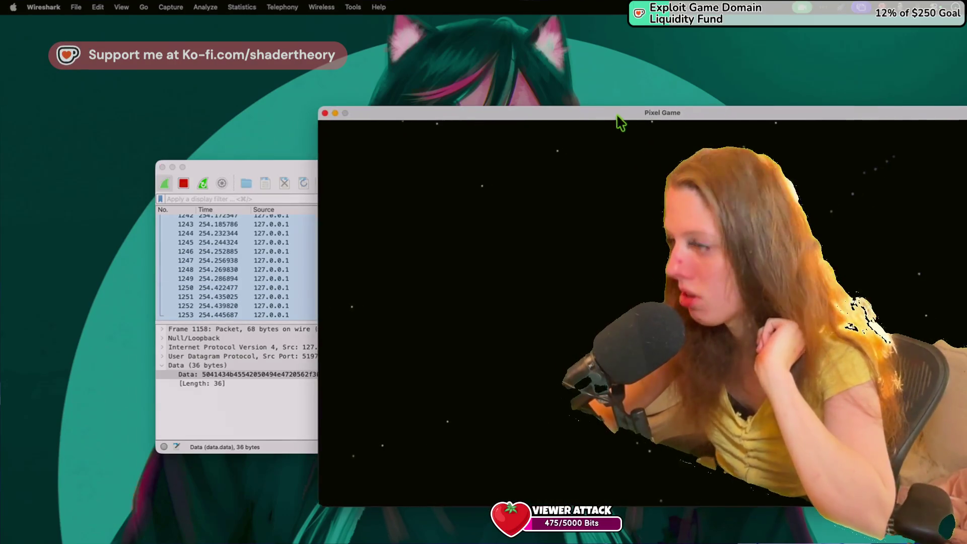
left_click_drag(617, 116, 425, 125)
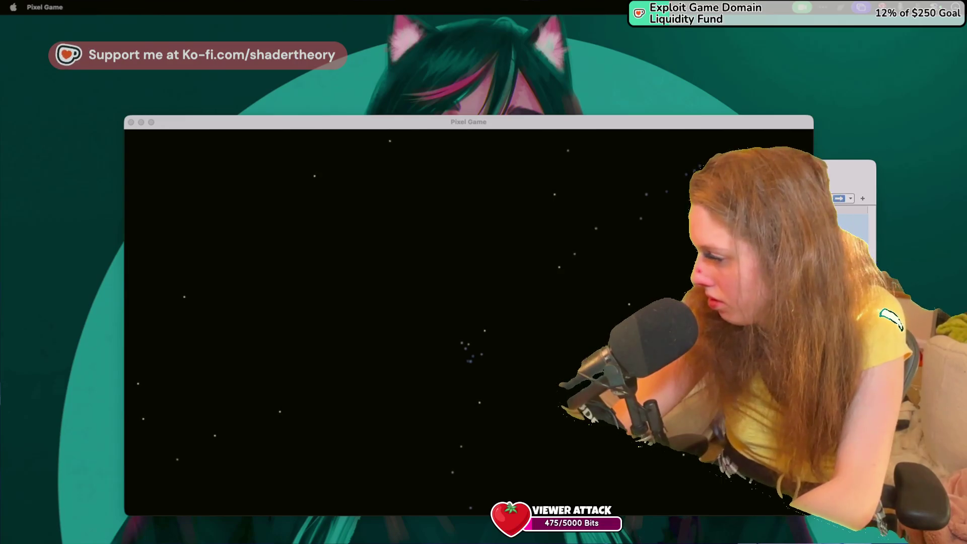
left_click(458, 296)
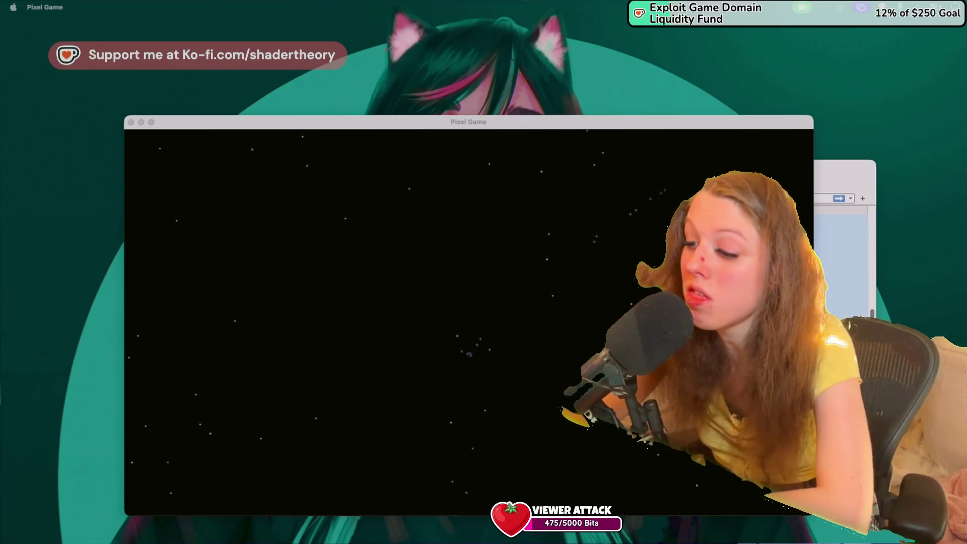
left_click(495, 300)
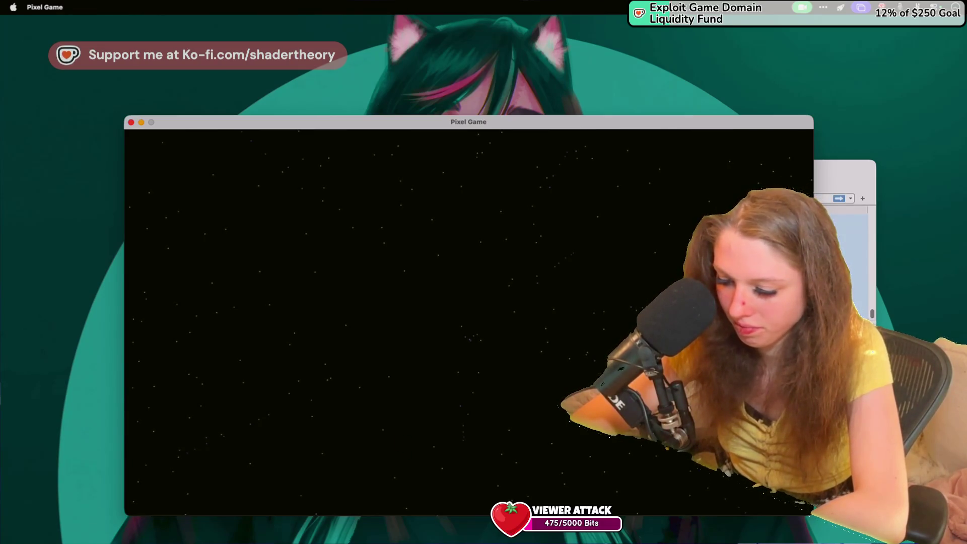
key("super+Tab")
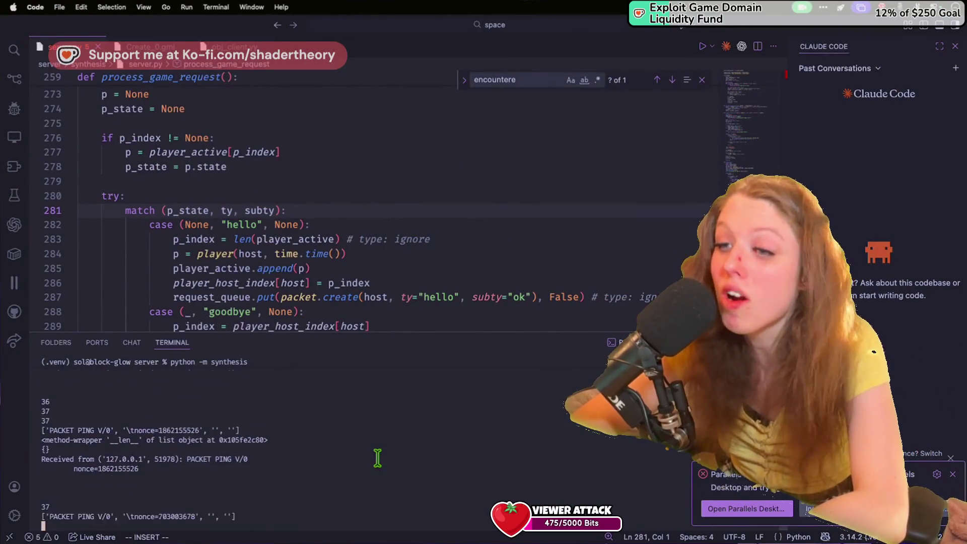
Stop the running server with Ctrl+C and scroll the code to the game loop.
right_click(379, 455)
key("ctrl+c")
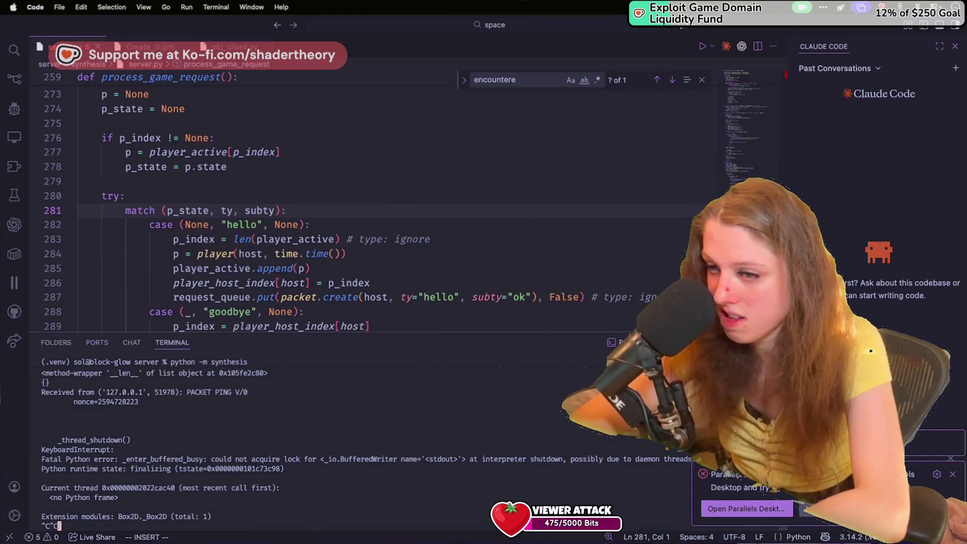
left_click(380, 274)
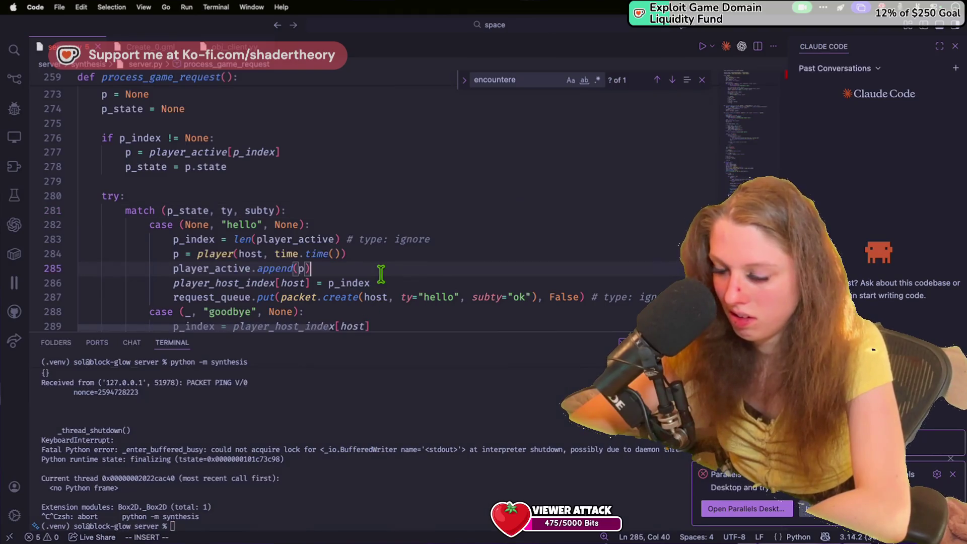
scroll(381, 274, "up", 2)
scroll(381, 274, "up", 5)
scroll(381, 274, "down", 12)
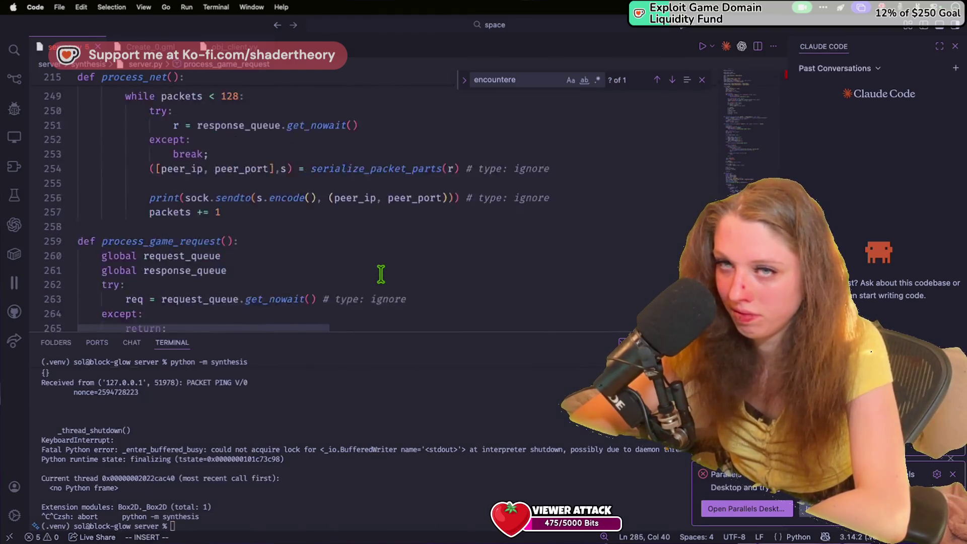
scroll(381, 273, "down", 13)
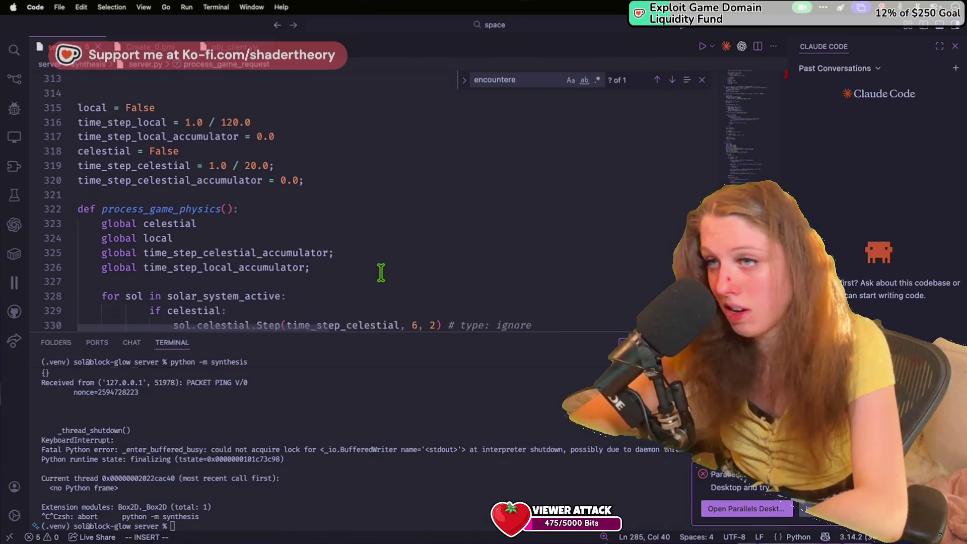
scroll(382, 270, "down", 1)
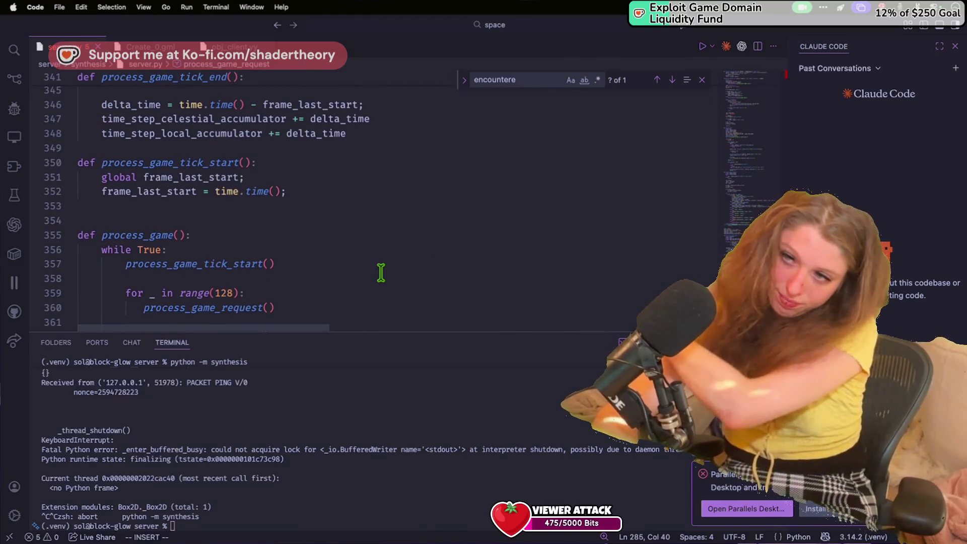
scroll(387, 267, "down", 3)
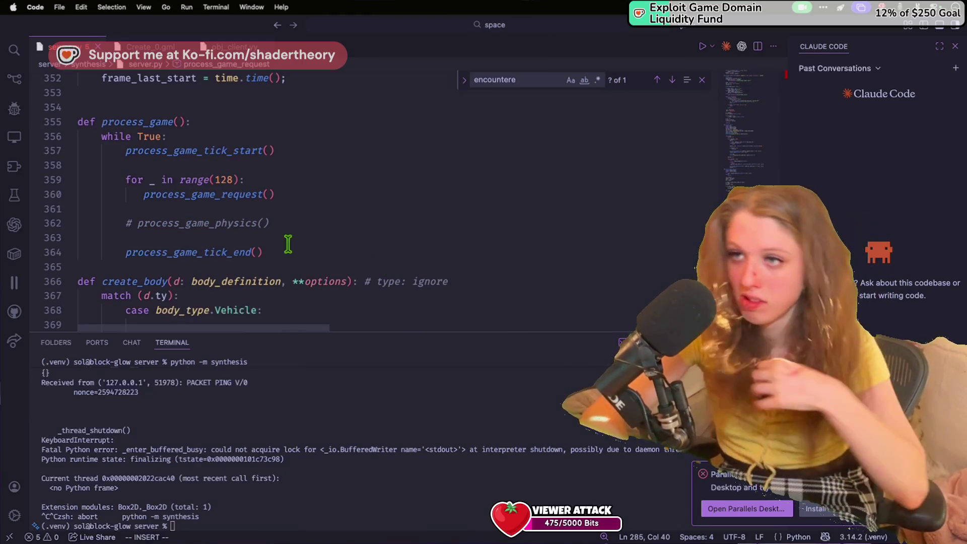
Uncomment process_game_physics() on line 362 and rerun python -m synthesis.
left_click(127, 224)
key("BackSpace")
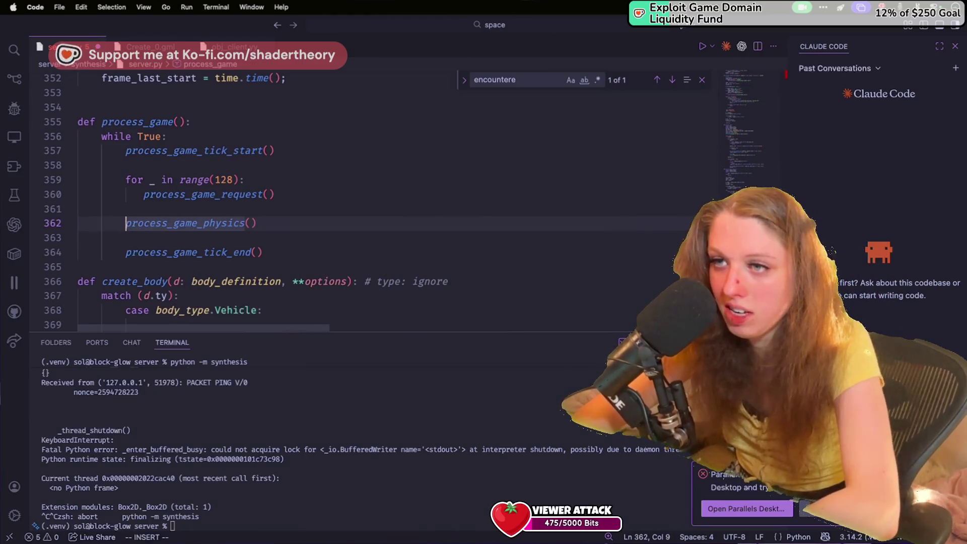
left_click(194, 182)
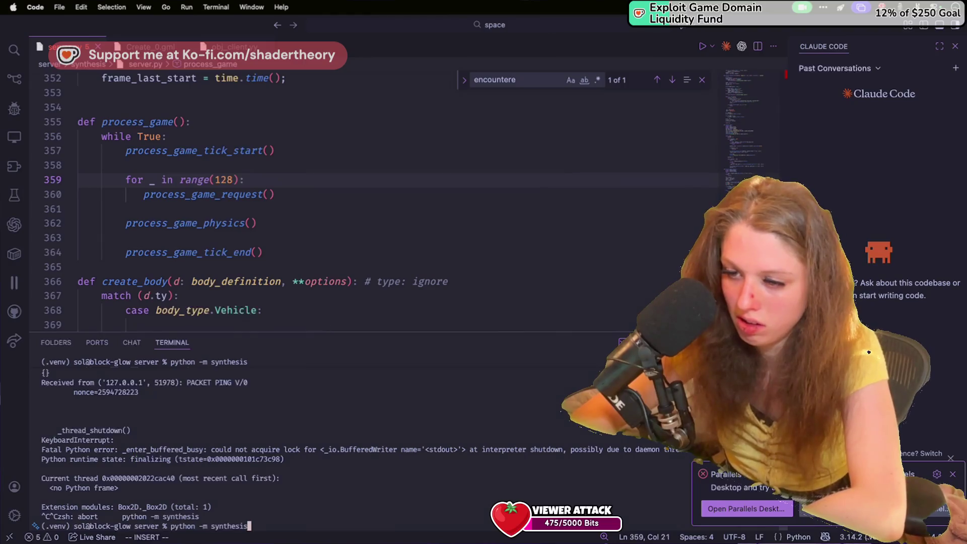
key("Return")
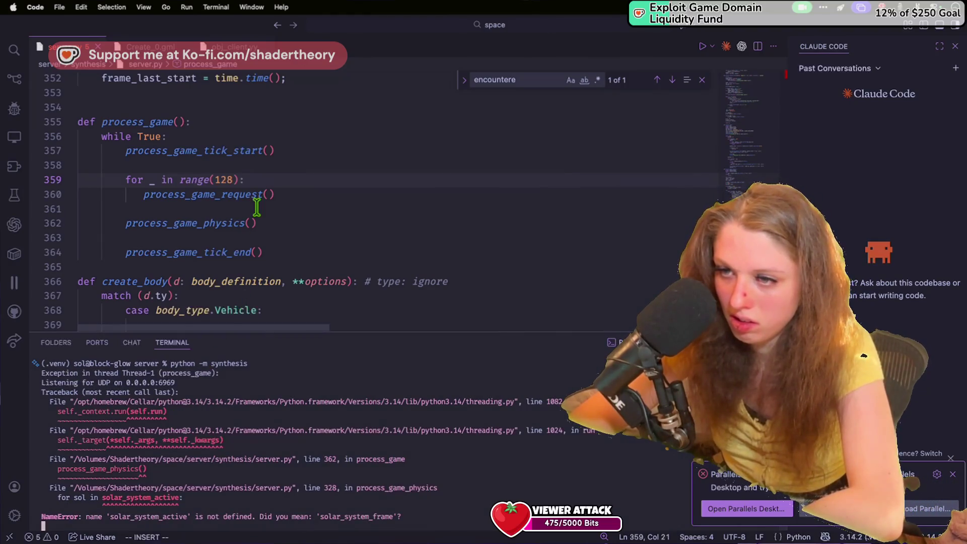
Find solar_system_active on line 124 and initialize it to an empty list.
scroll(257, 206, "up", 4)
left_click(257, 206)
key("super+f")
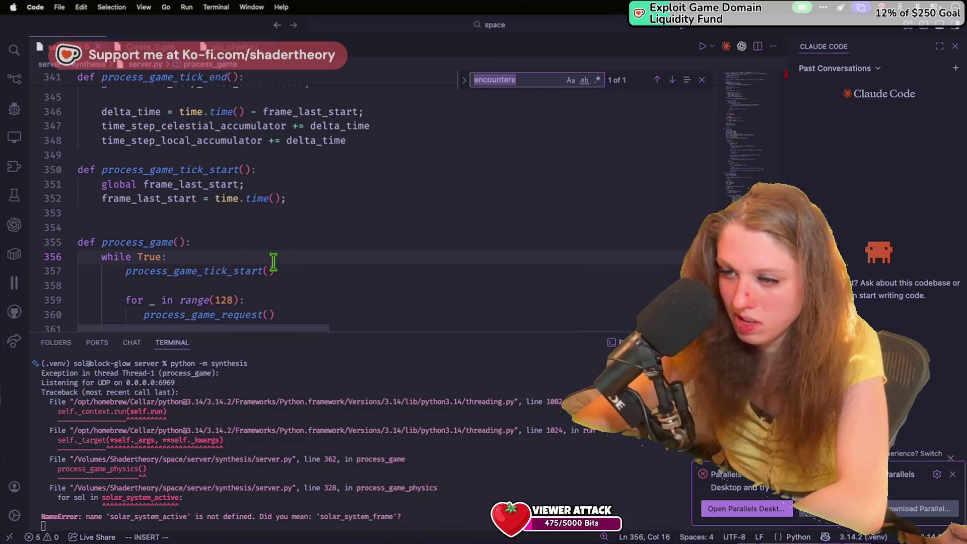
type("sol")
type("_ac")
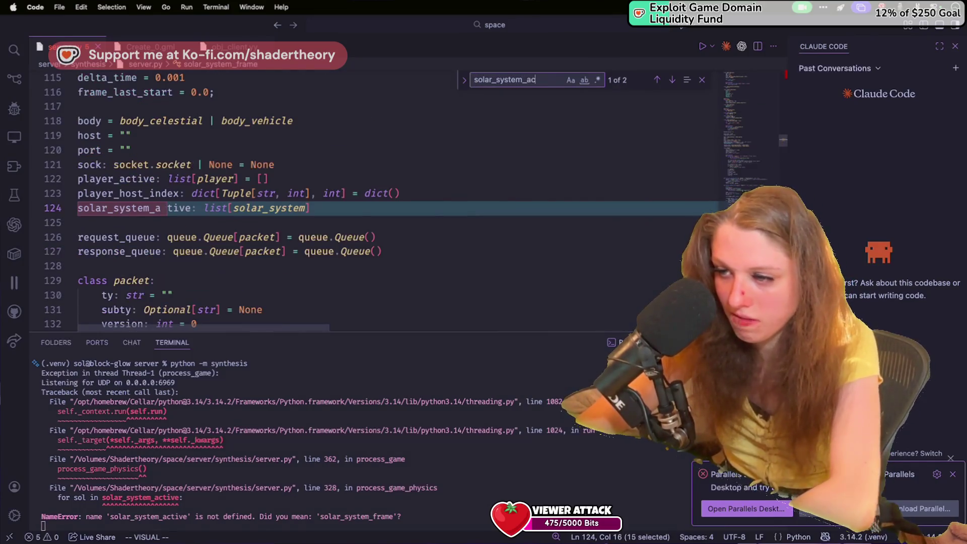
key("Return")
key("Return")
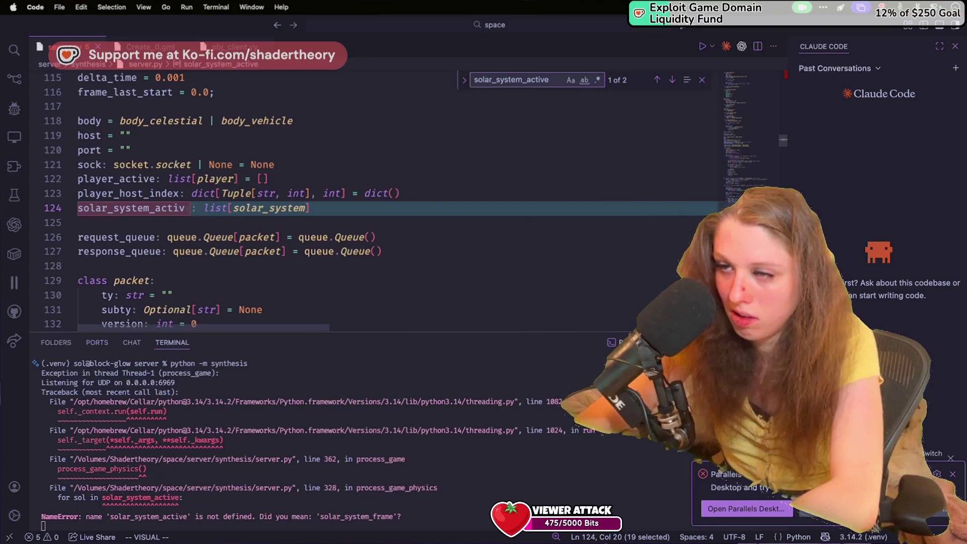
left_click(86, 208)
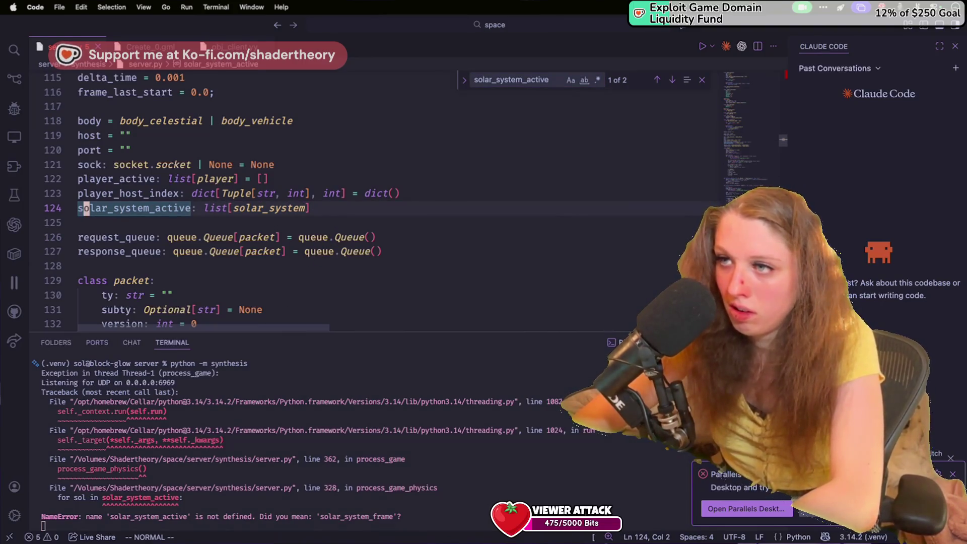
left_click(308, 208)
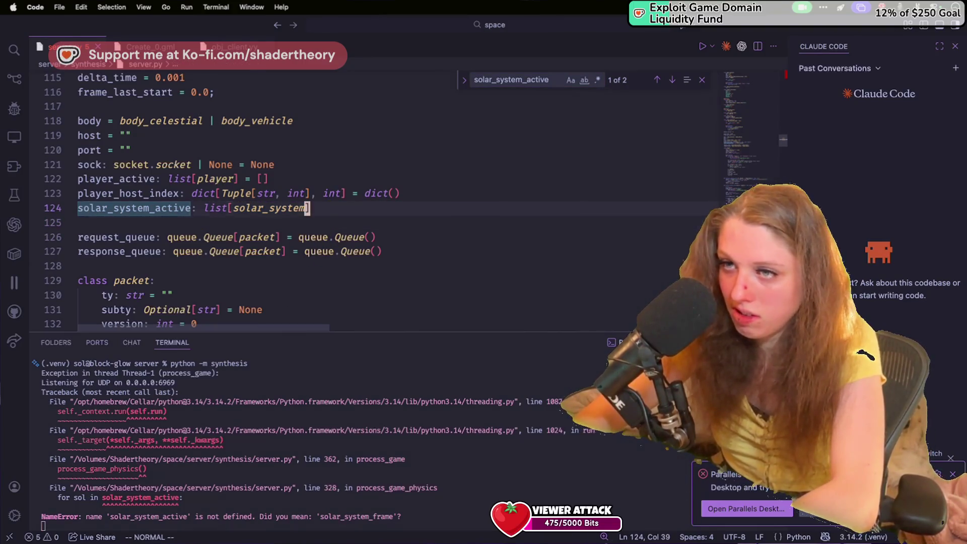
type("a = [")
Interrupt the server and relaunch python -m synthesis from the terminal history.
left_click(368, 406)
key("ctrl+c")
key("Up")
key("ctrl+c")
key("Up")
key("Return")
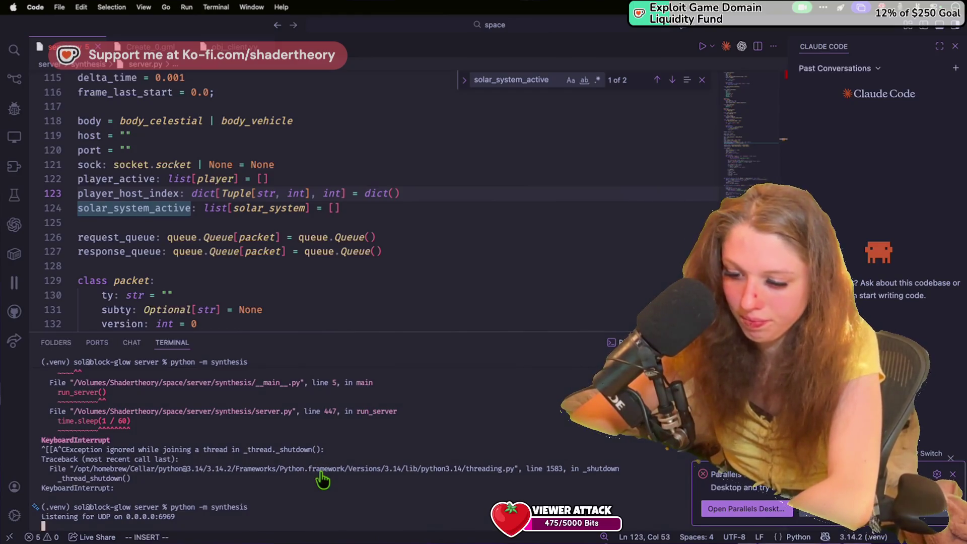
Run the GameMaker client with F5 so the server gets pings, then stop the server.
key("super+Tab")
key("F5")
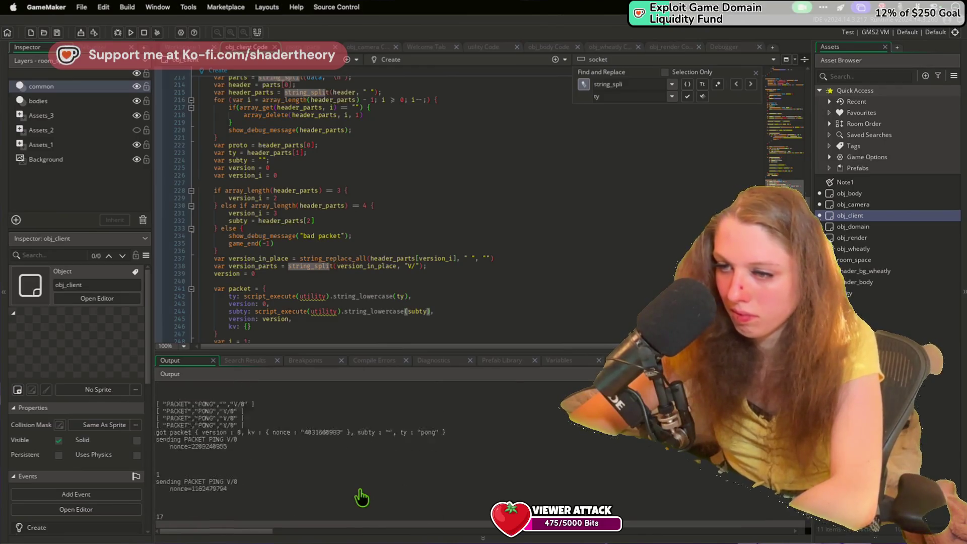
key("super+Tab")
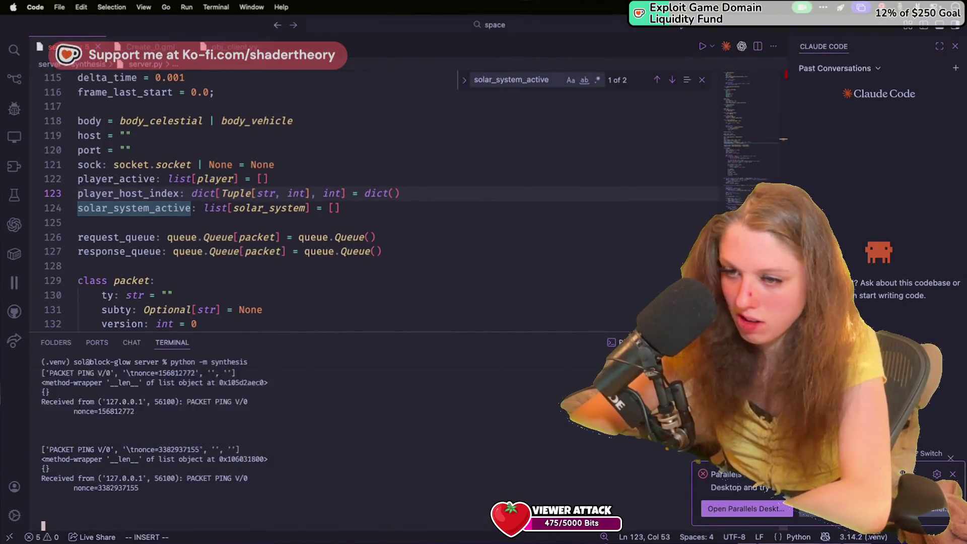
key("ctrl+c")
key("ctrl+c")
key("ctrl+c")
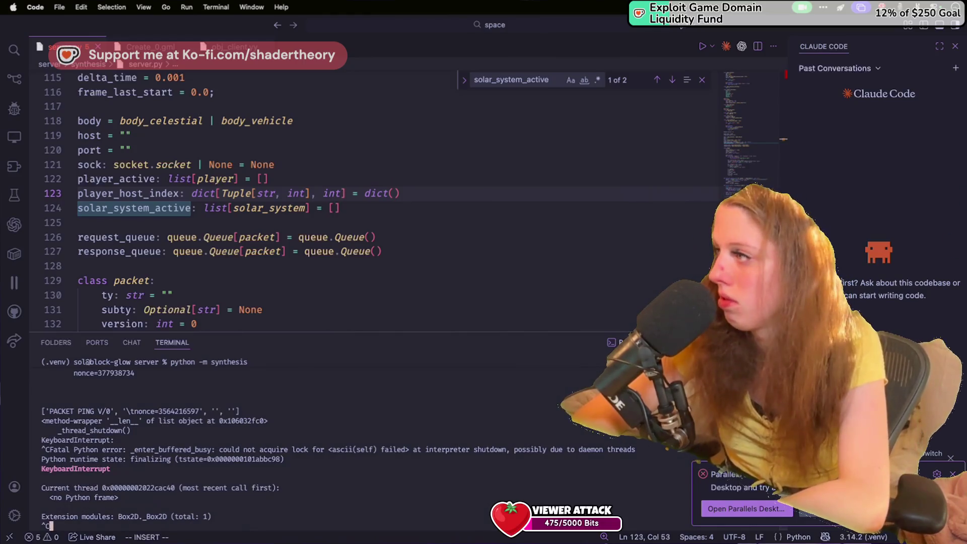
left_click(208, 257)
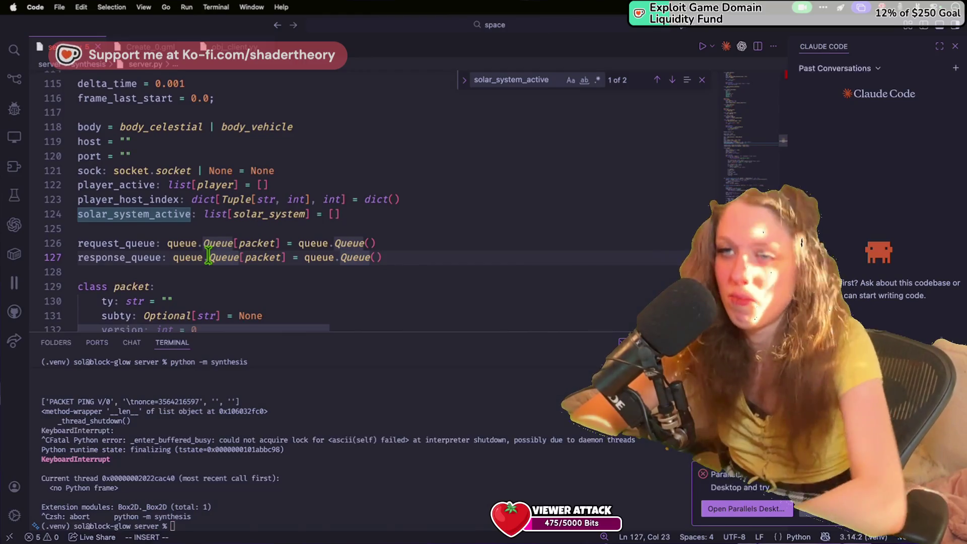
Add solar = solar_system() on a new line below line 124.
scroll(209, 252, "down", 2)
left_click(336, 191)
type("so")
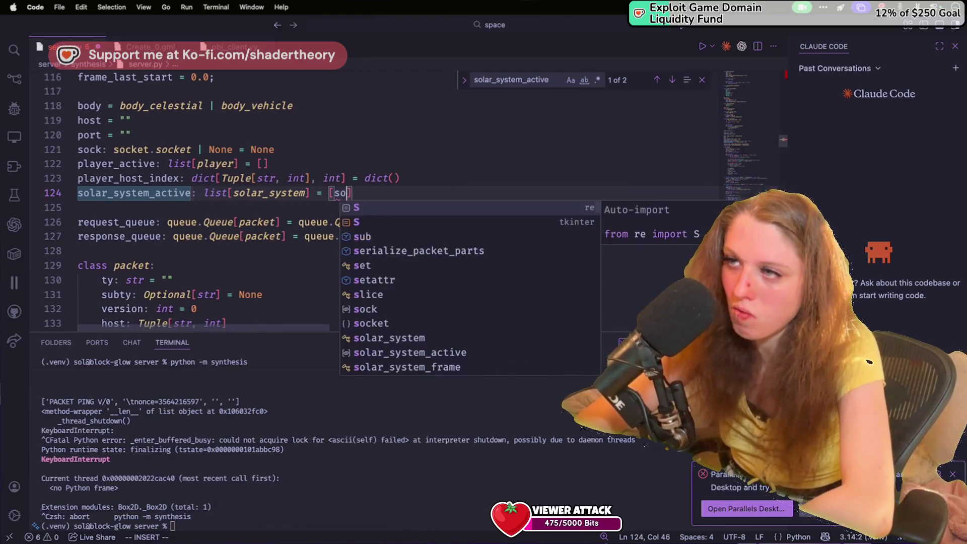
key("BackSpace")
key("Right")
key("Return")
key("Return")
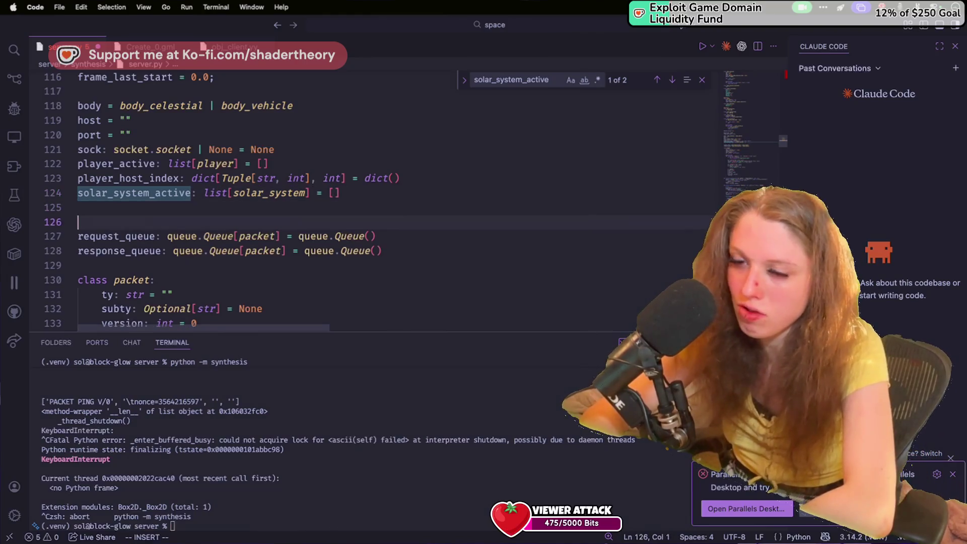
type("solar_s")
key("Tab")
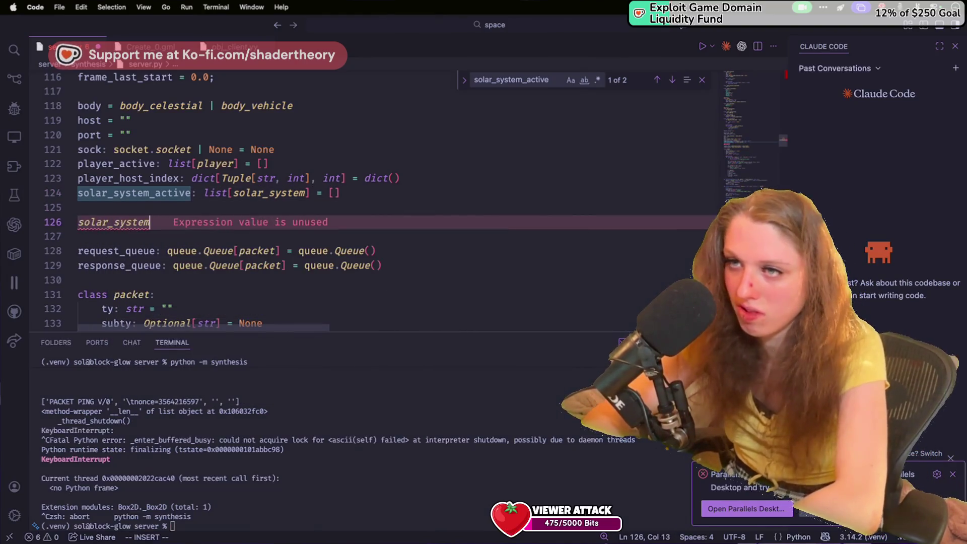
key("BackSpace")
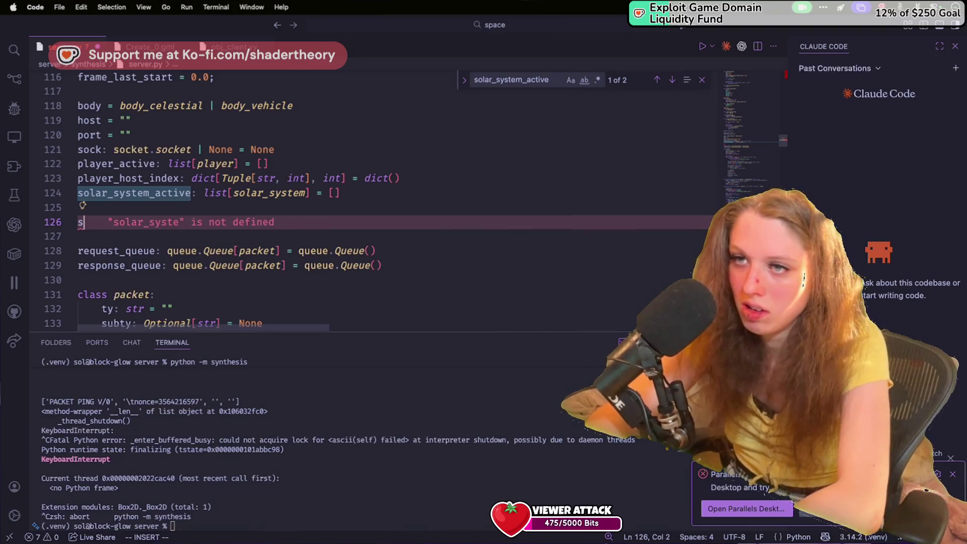
type("o")
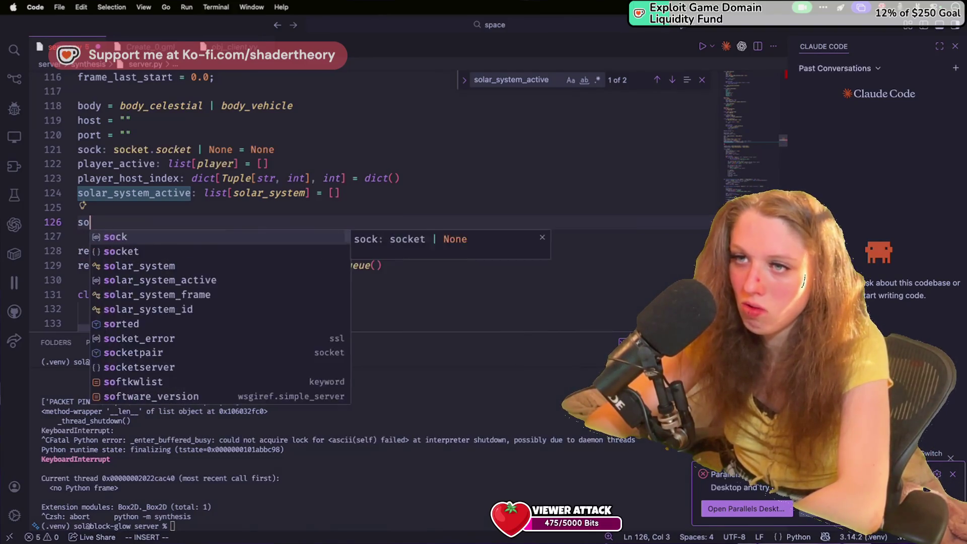
type("lar = solar_system(")
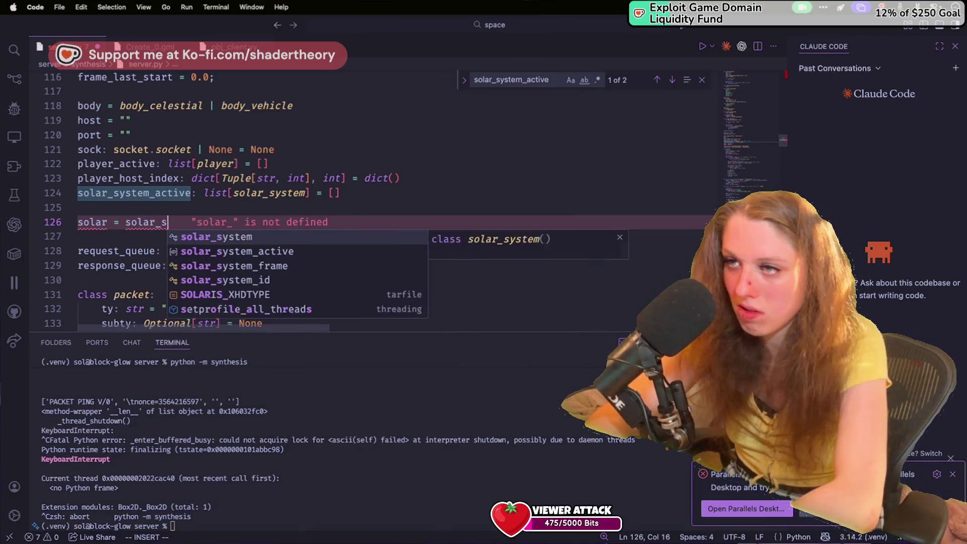
key("Tab")
type("()")
Start a solar.celestial = assignment on the next line, then clear the unfinished line.
key("Return")
type("solar.")
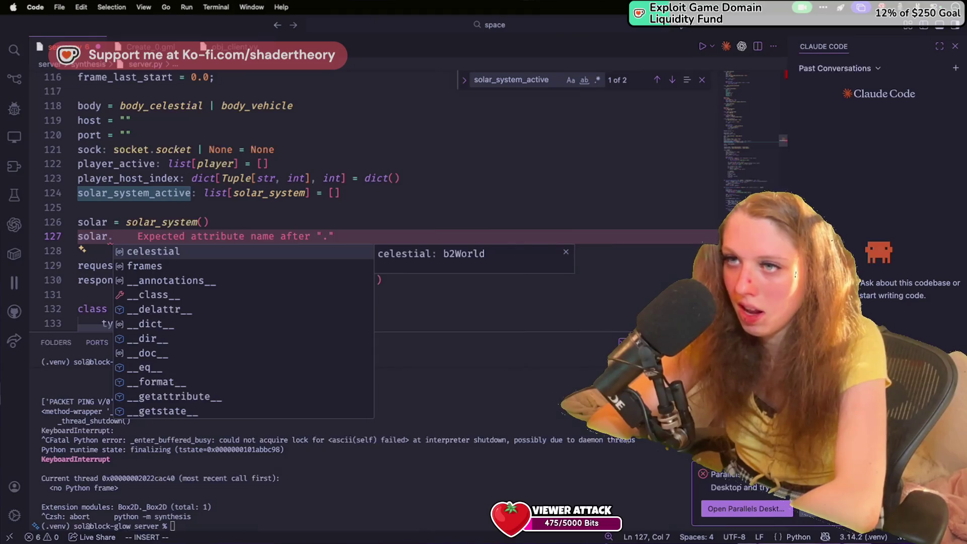
key("Tab")
type("=")
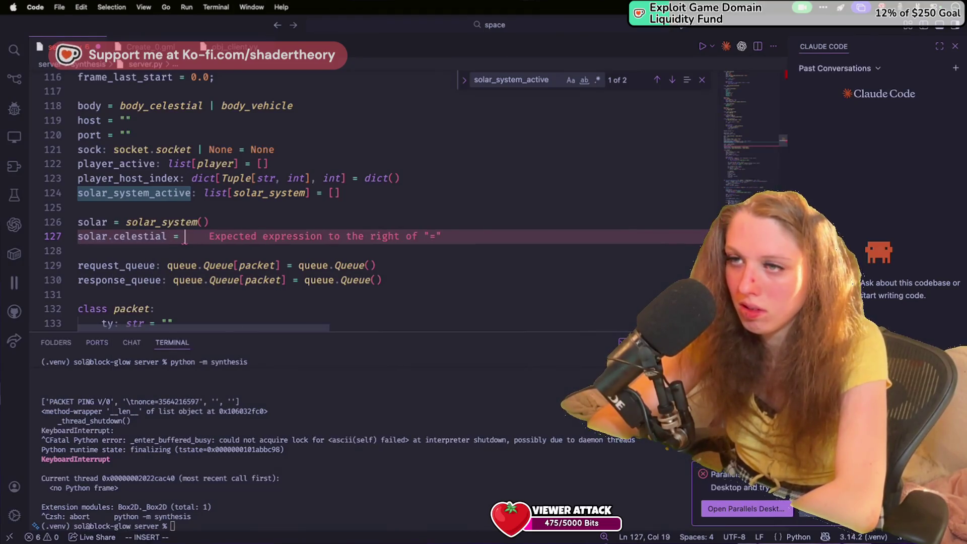
key("super+BackSpace")
Add an __init__ constructor to the solar_system class, removing its placeholder pass.
scroll(370, 143, "up", 20)
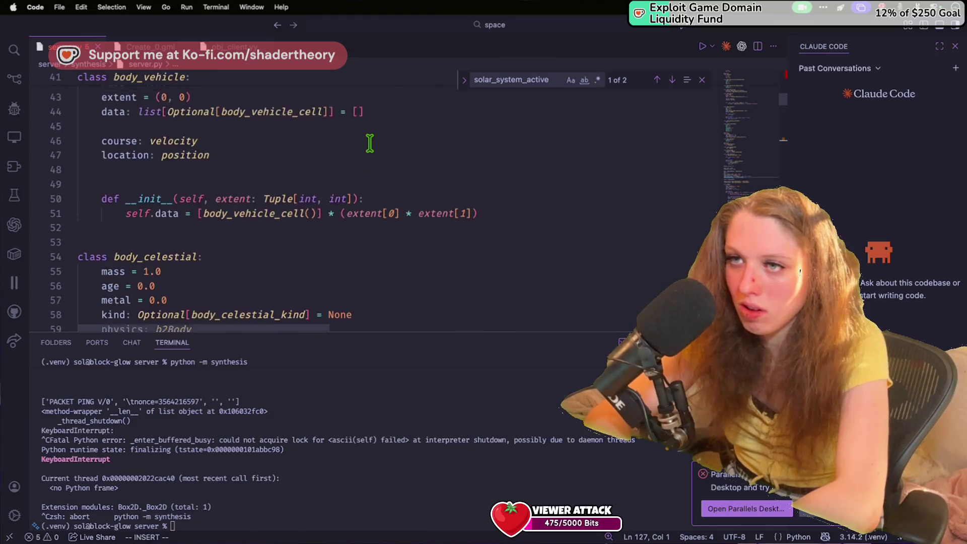
scroll(369, 144, "up", 9)
scroll(370, 143, "down", 20)
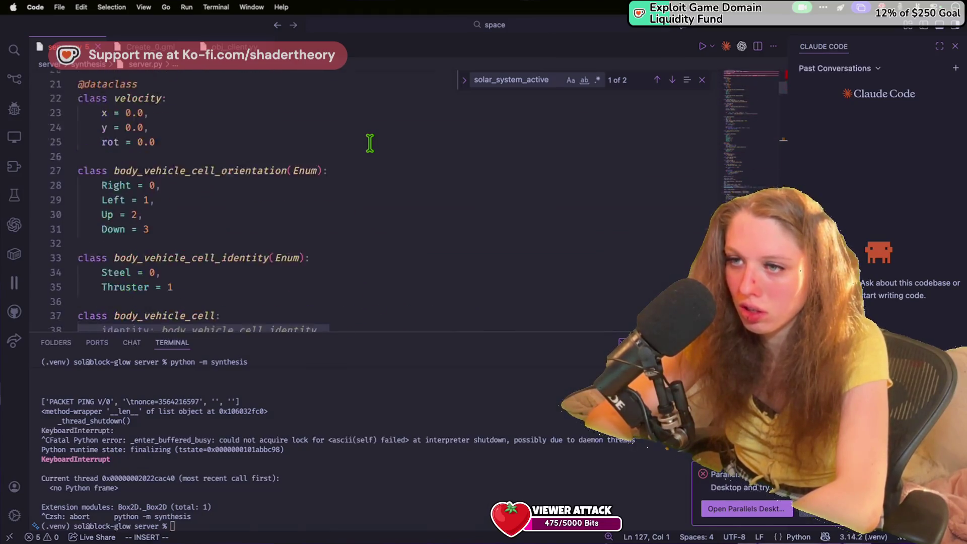
left_click(357, 182)
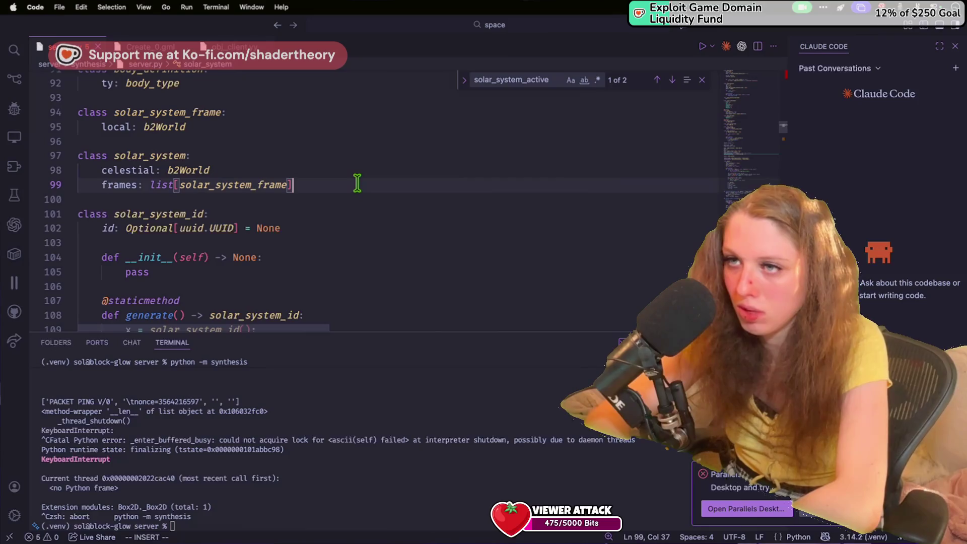
key("Return")
key("Return")
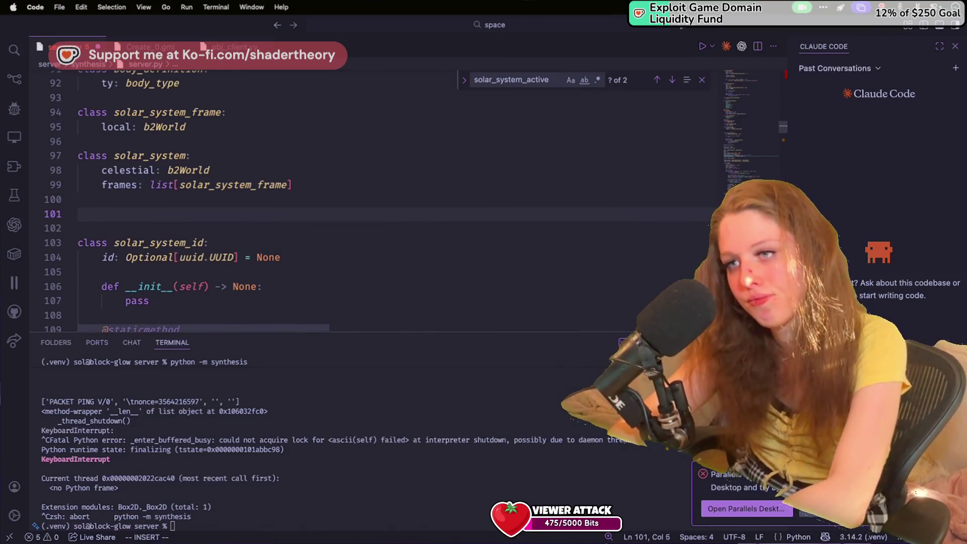
type("f")
key("BackSpace")
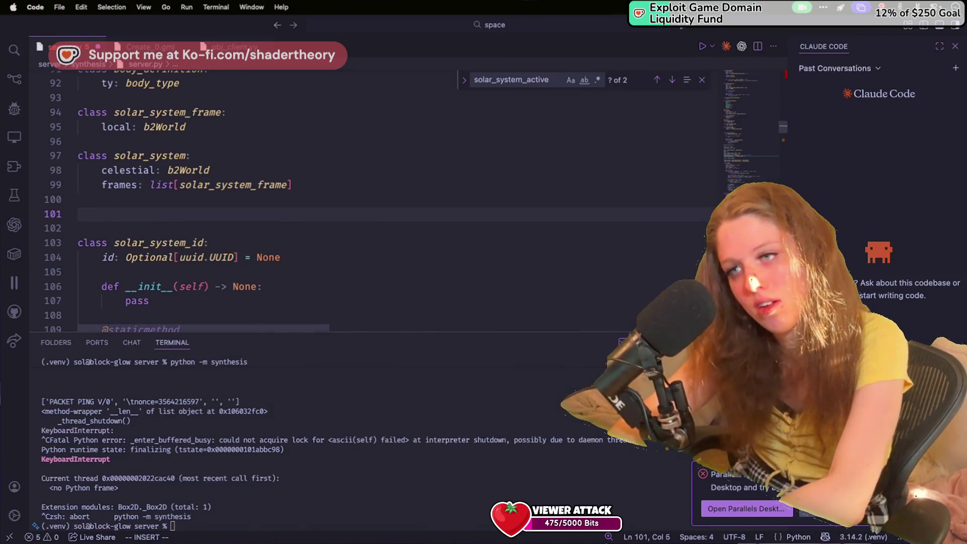
type("def __init")
key("Tab")
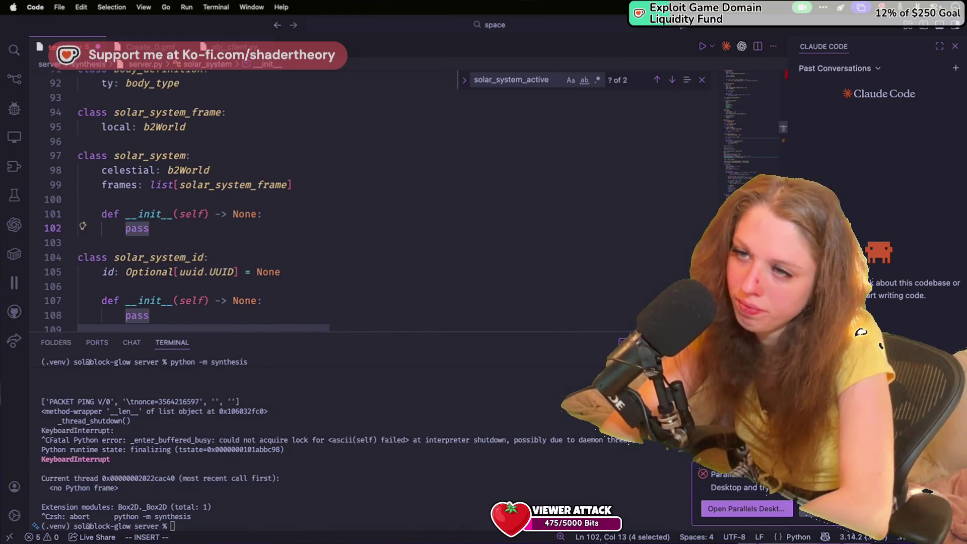
key("BackSpace")
Write celestial = b2World(gravity=(0, 0), doSleep = False) in the constructor.
type("celestial ")
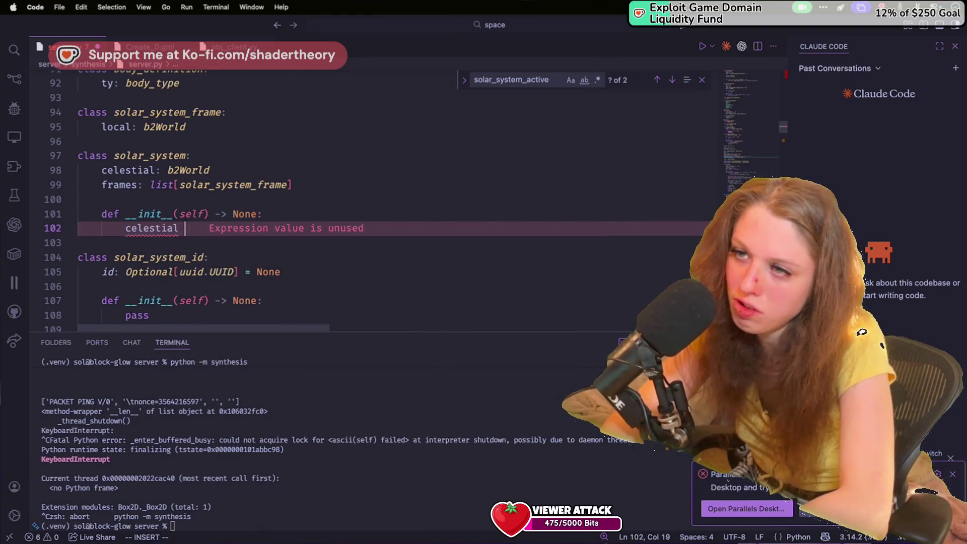
type("= b2W")
key("Tab")
type("(")
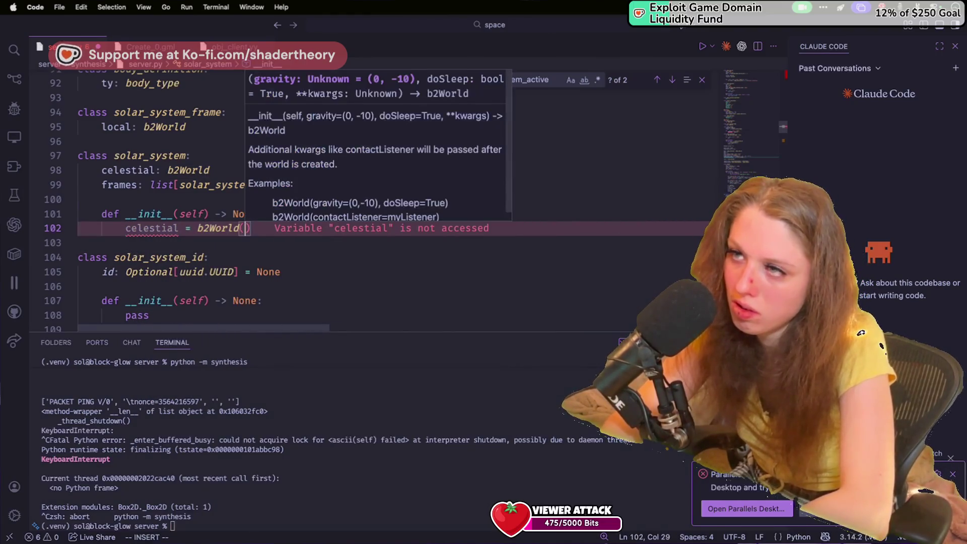
type("gravity=(")
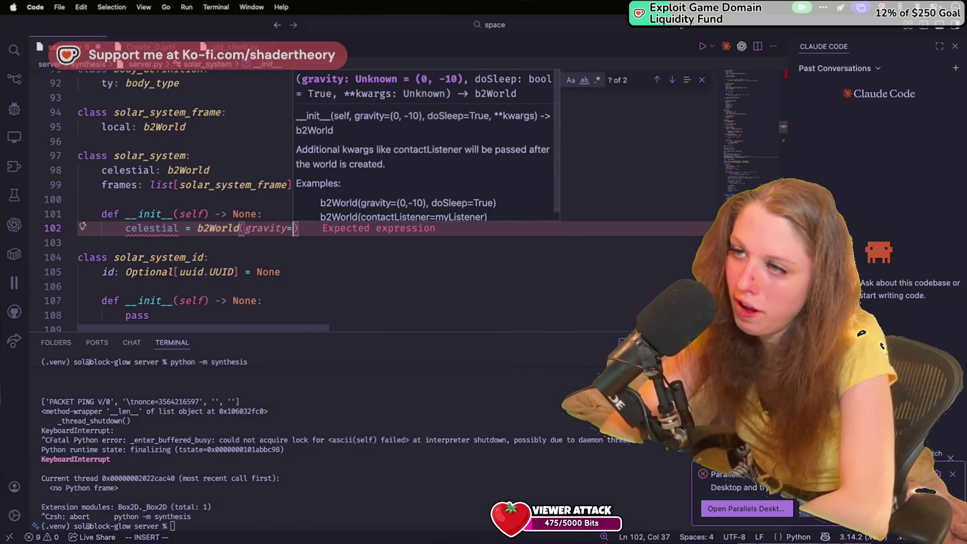
type("0, 0))")
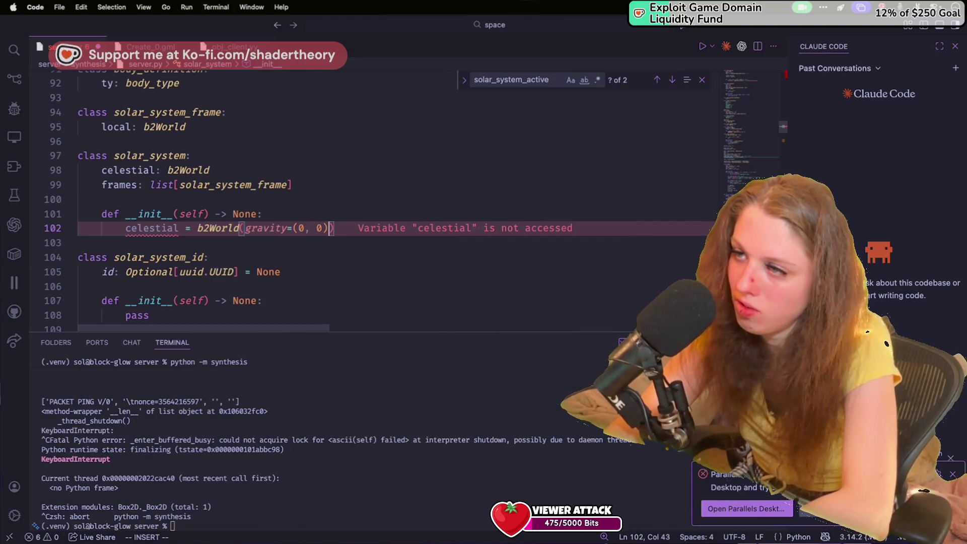
type(", ")
type("False)")
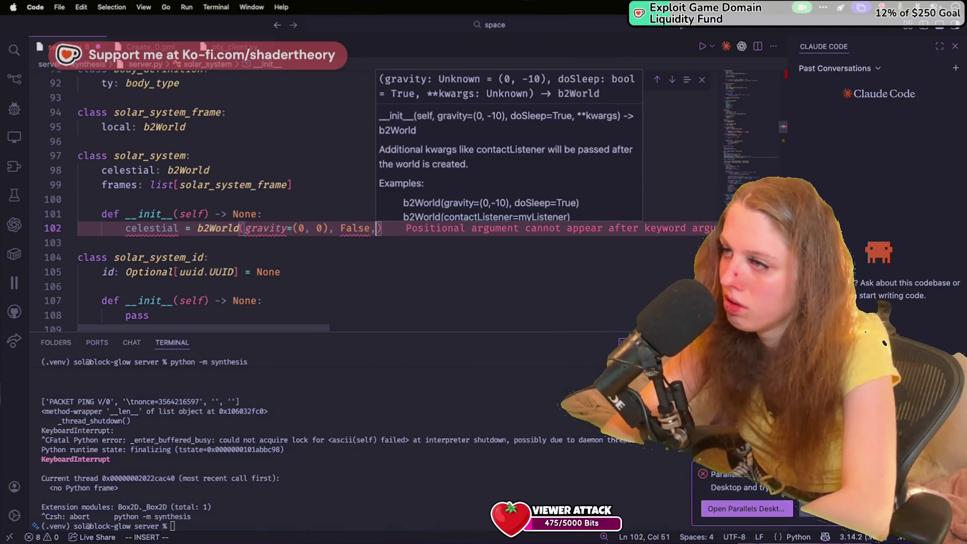
key("BackSpace")
key("Escape")
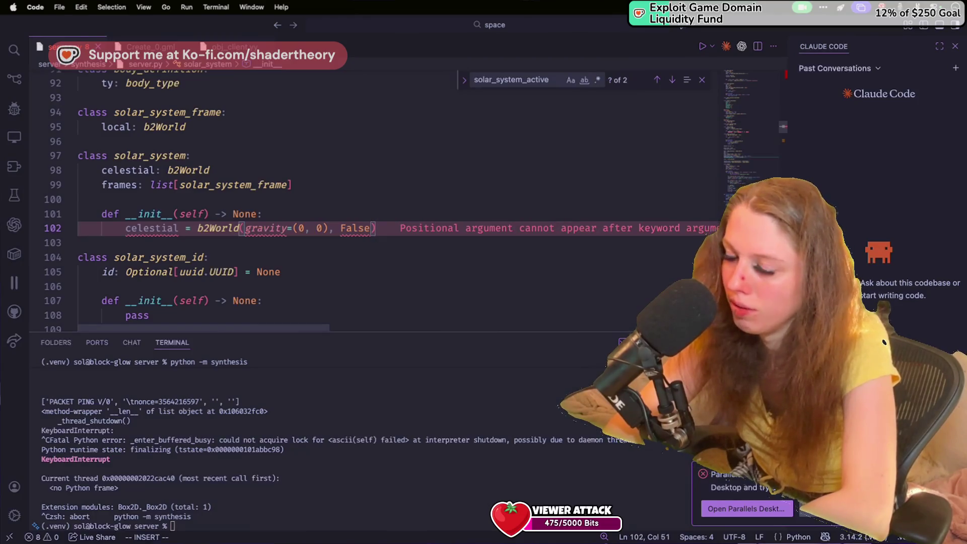
key("BackSpace")
key("BackSpace")
key("BackSpace")
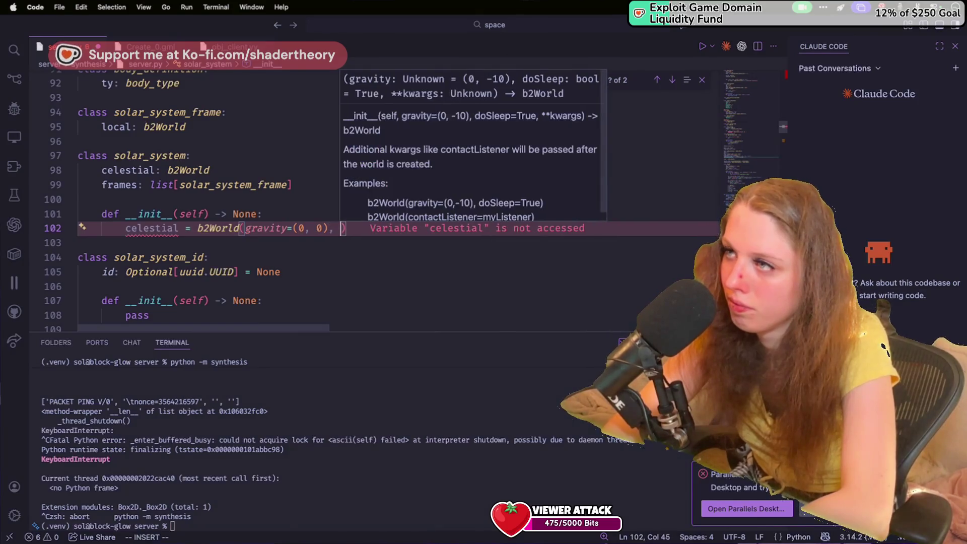
type("doSleep = fals")
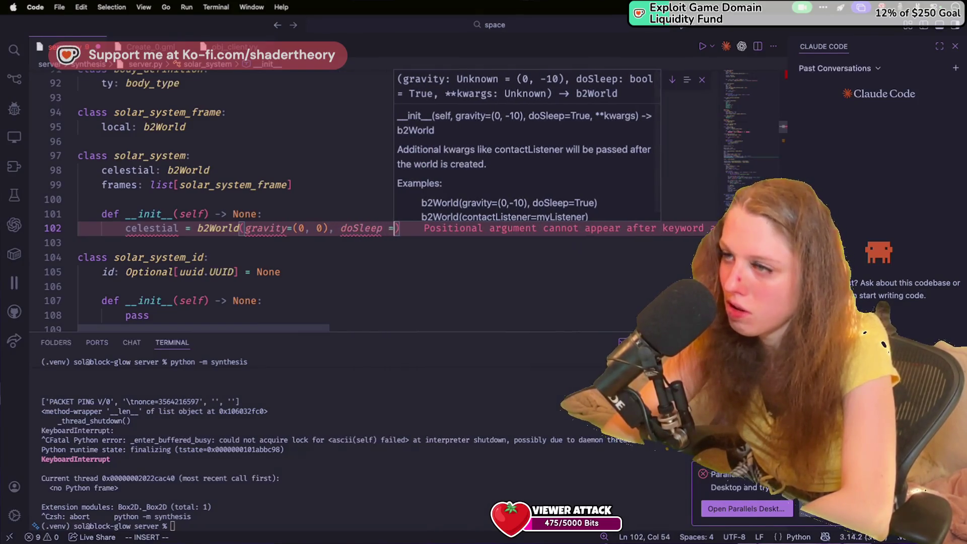
type("e)")
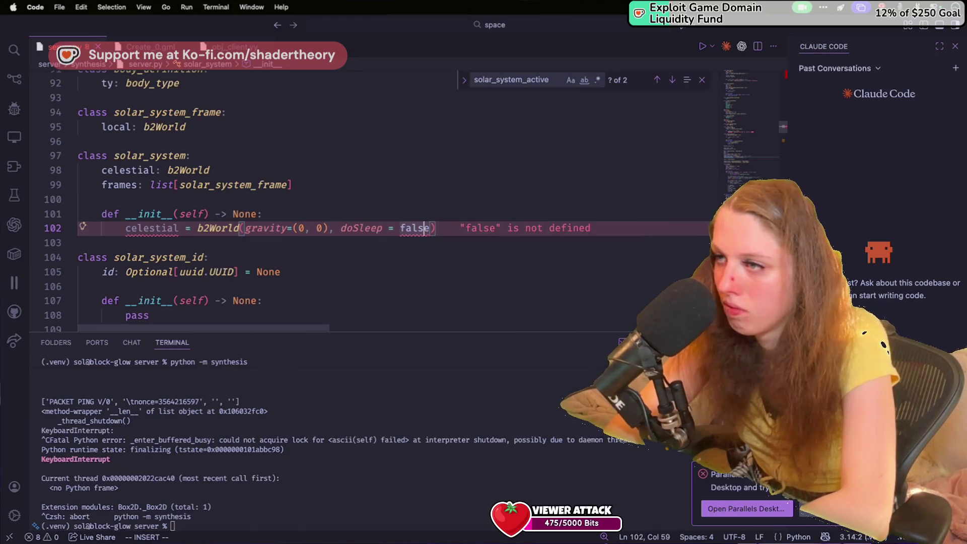
type("F")
key("Right")
key("Right")
key("Right")
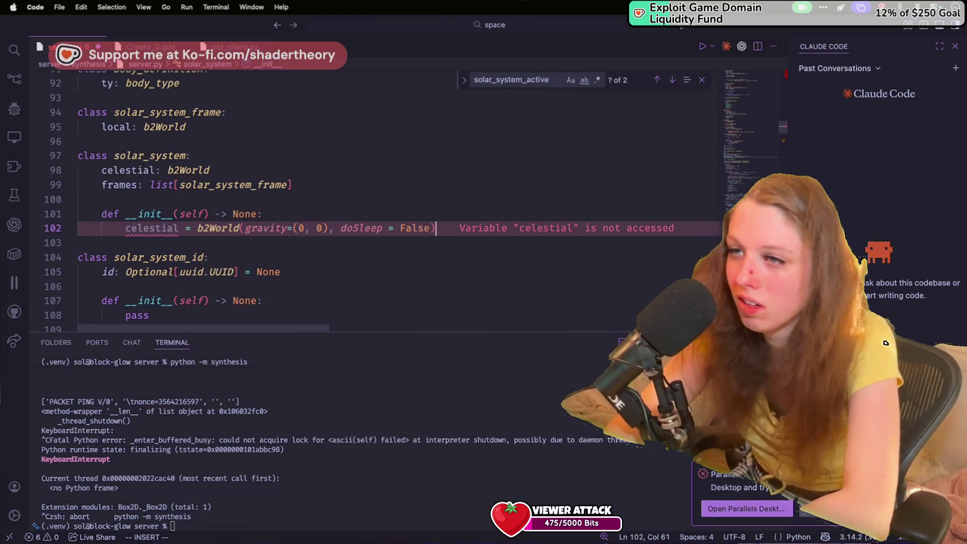
left_click(442, 257)
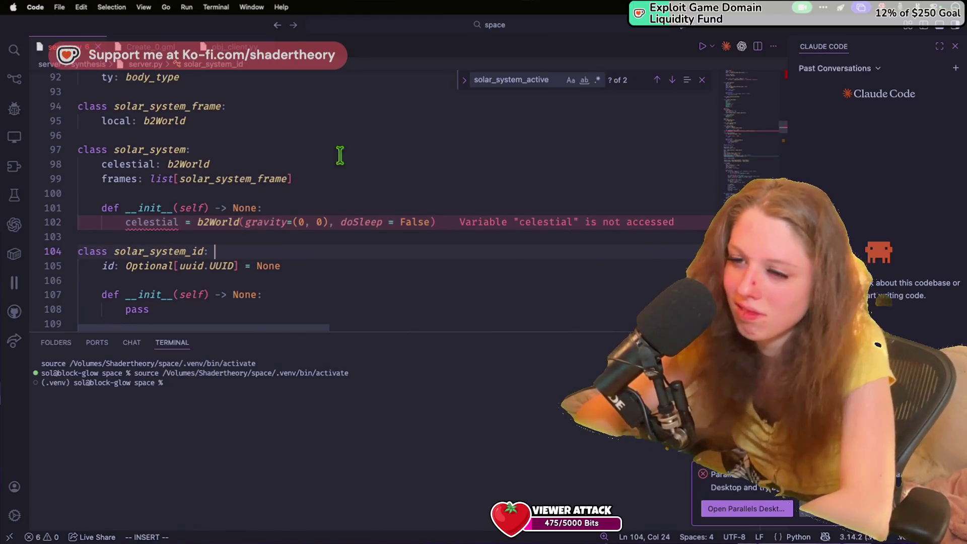
Add a frames = [] line below the celestial assignment.
left_click(453, 216)
key("Return")
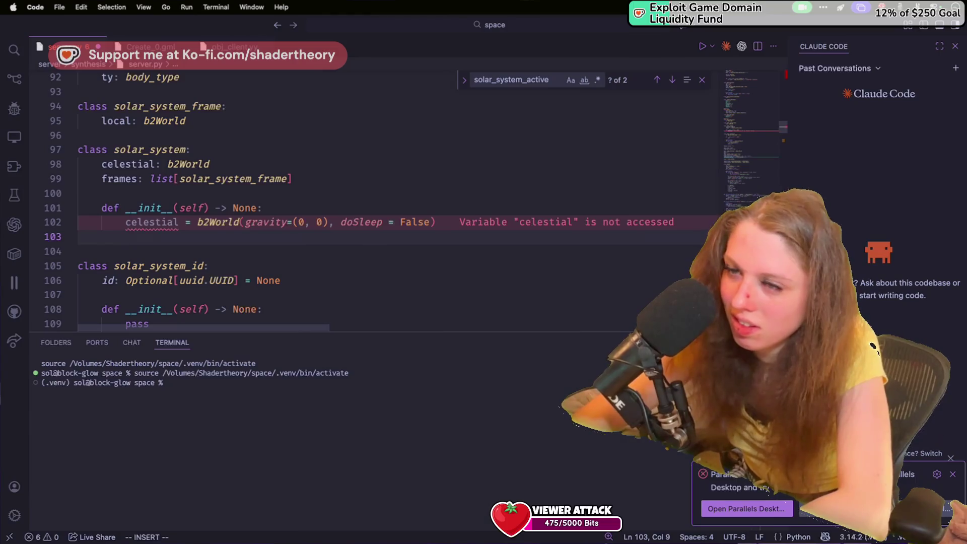
type("frames")
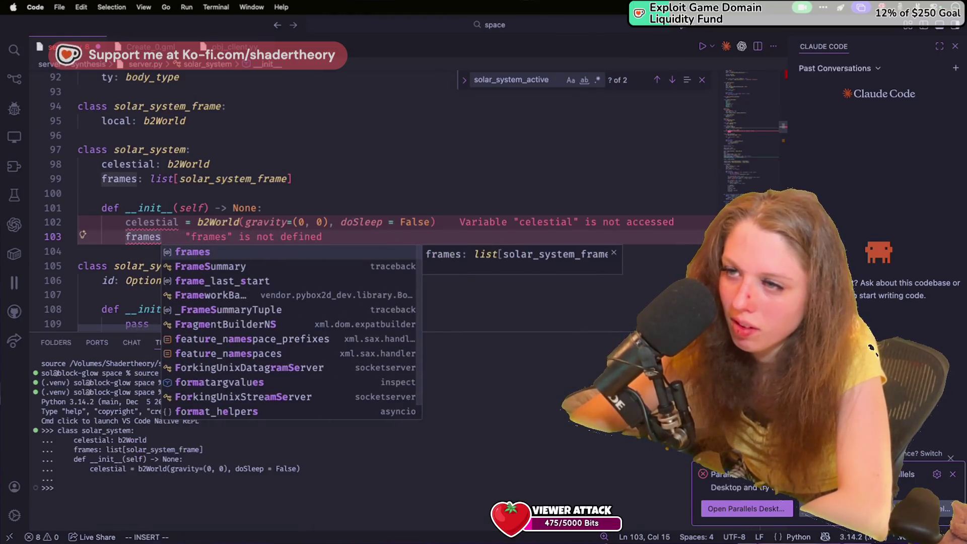
type("[")
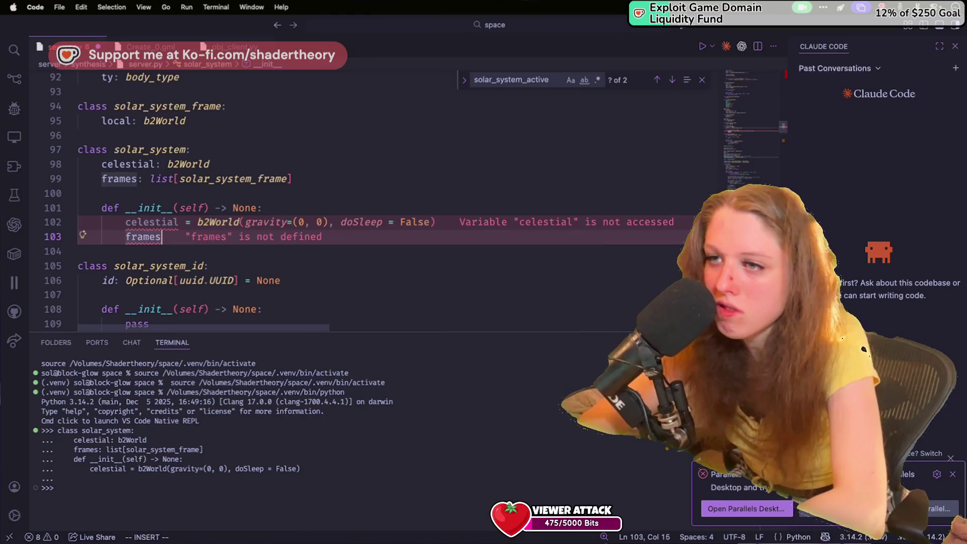
key("ctrl+space")
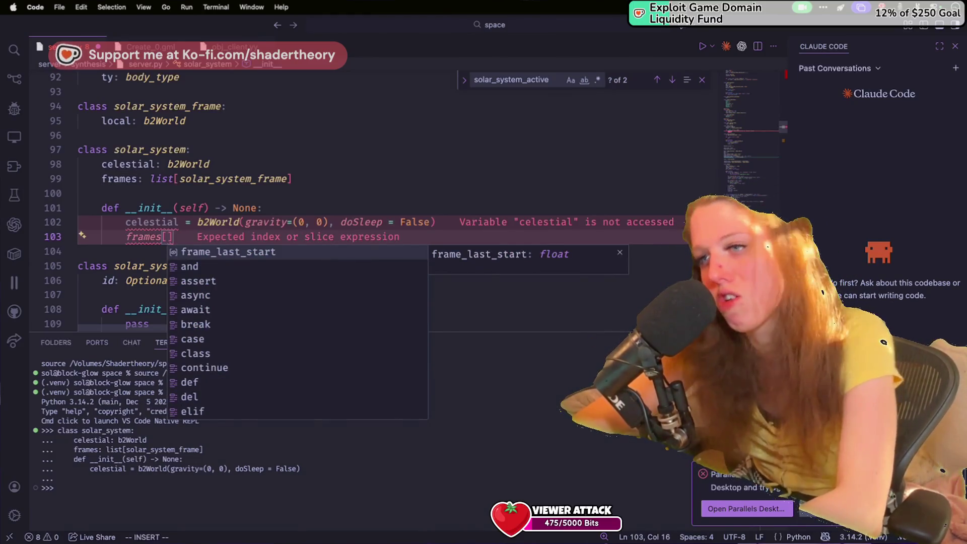
key("BackSpace")
key("BackSpace")
key("BackSpace")
type("or ")
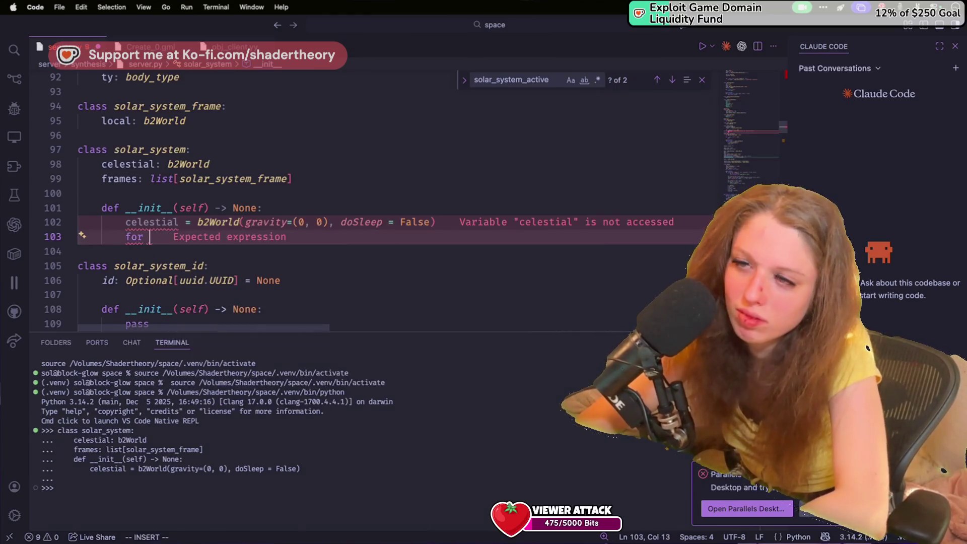
type("frame in frame")
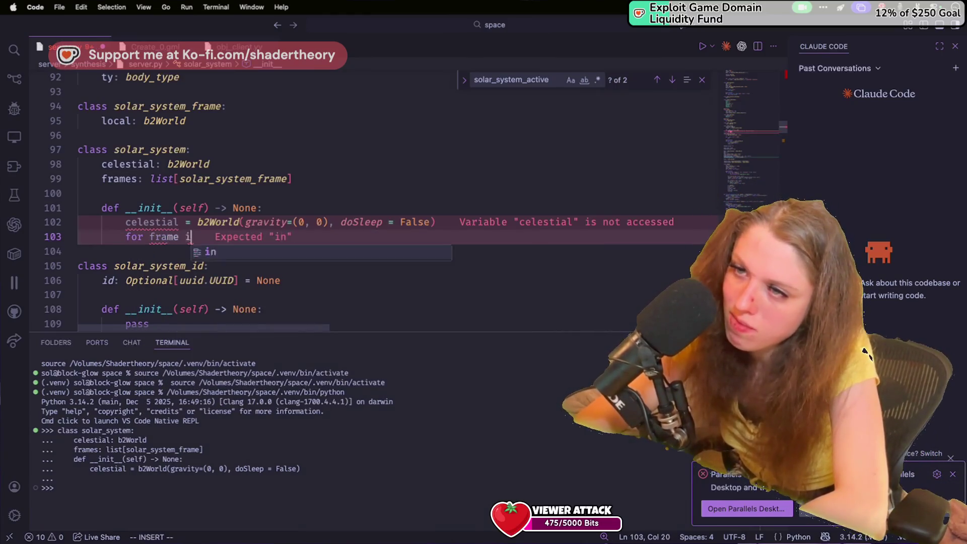
key("super+BackSpace")
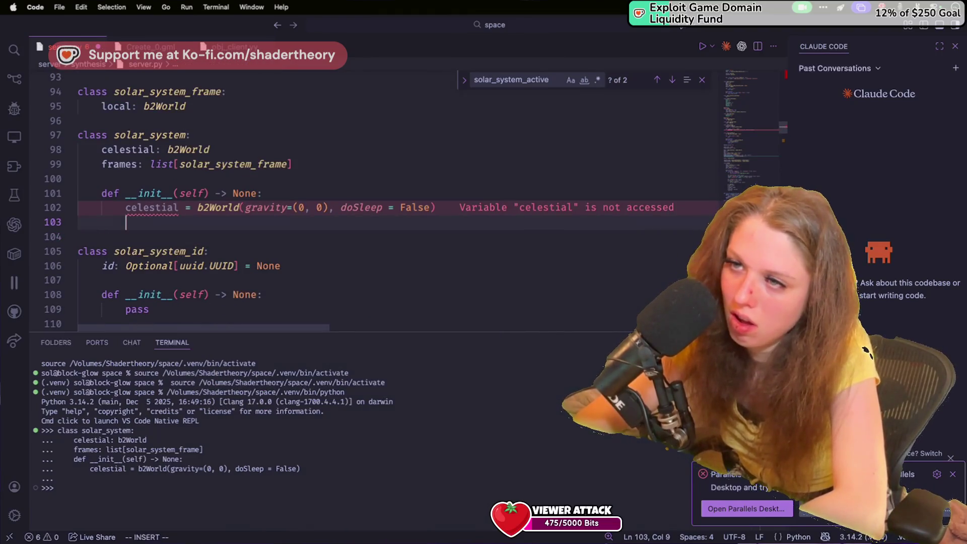
type("frames = [")
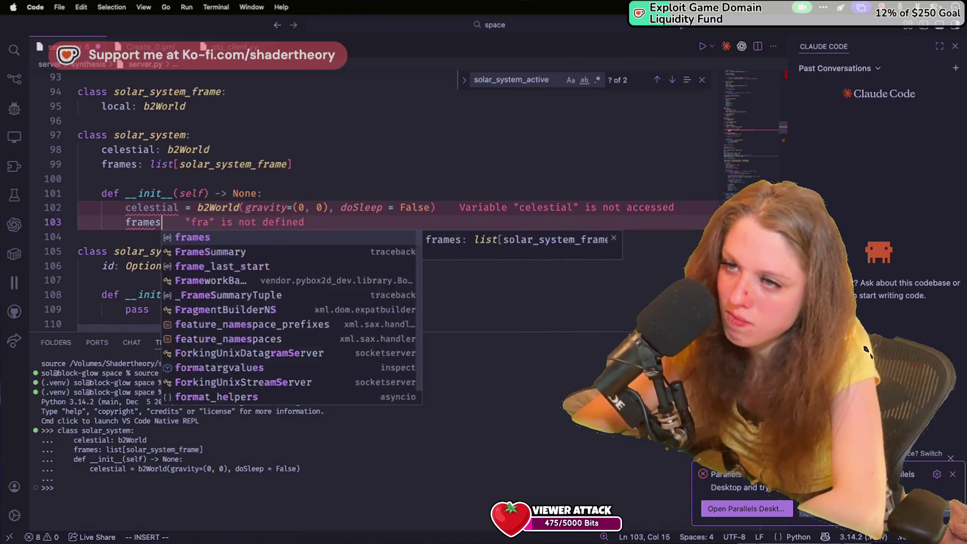
key("Return")
Prefix celestial and frames with self. and remove the blank line after them.
key("Up")
key("Up")
type("self.")
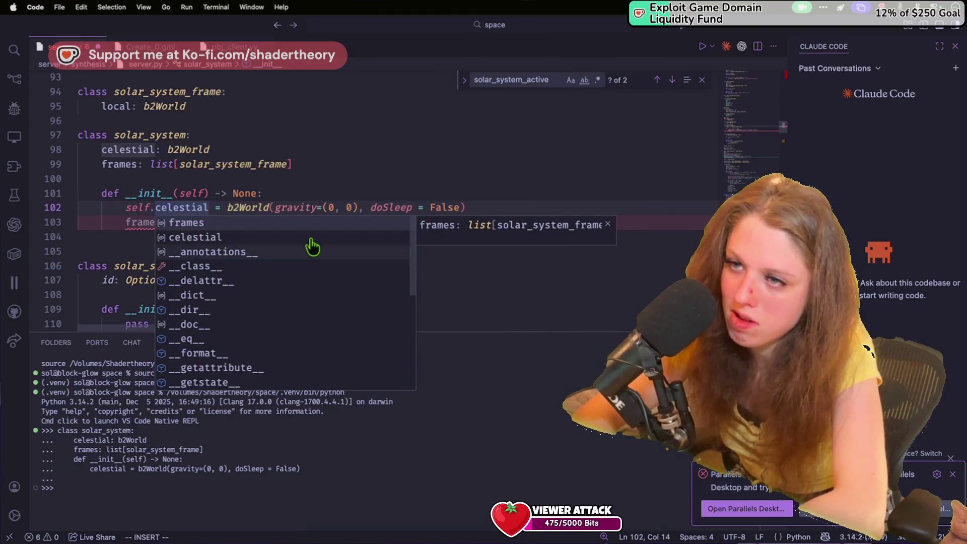
left_click(126, 222)
type("self.")
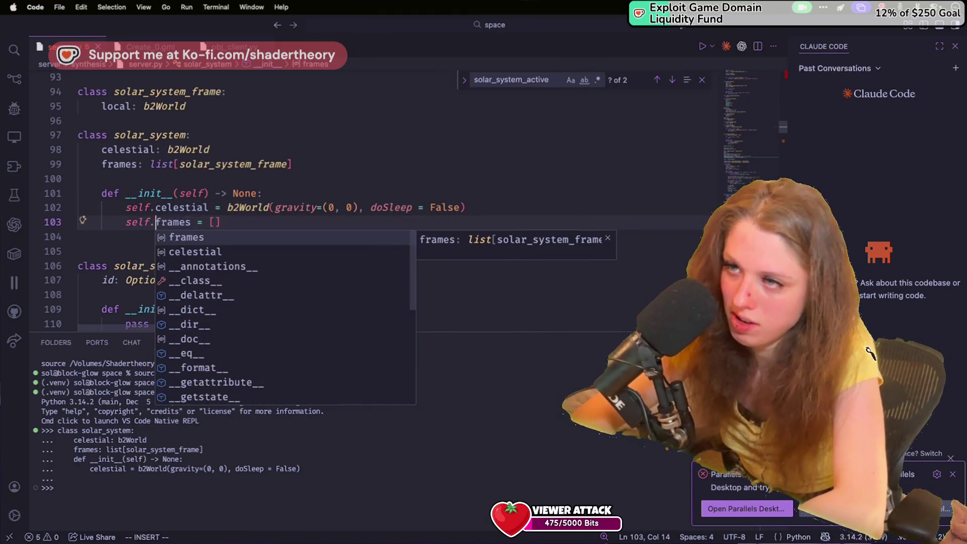
key("Escape")
left_click(176, 232)
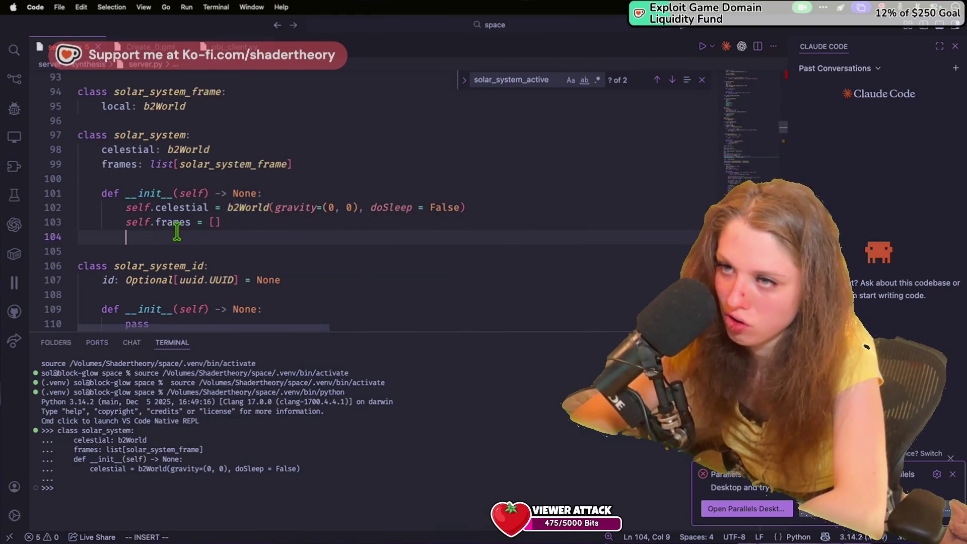
key("BackSpace")
key("BackSpace")
key("BackSpace")
left_click(278, 164)
scroll(270, 193, "down", 5)
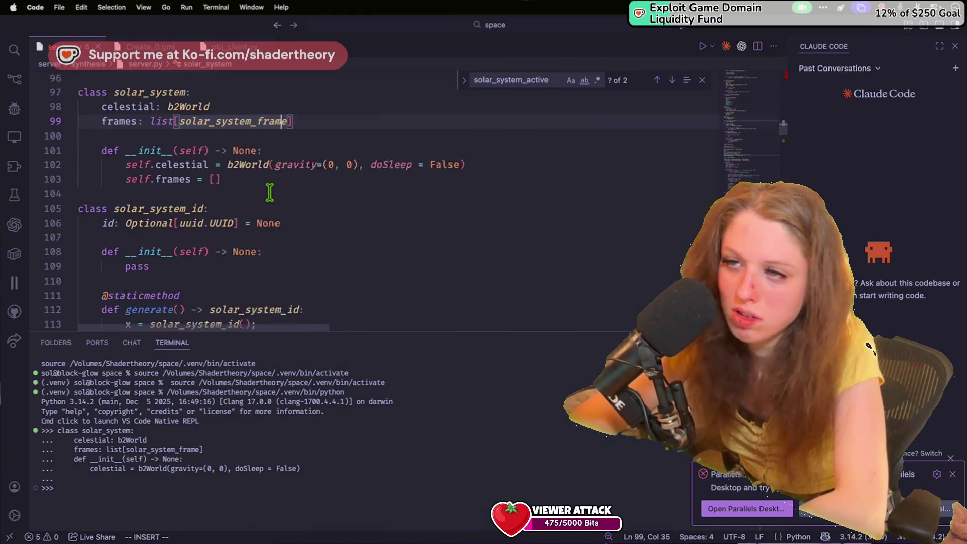
scroll(270, 192, "up", 5)
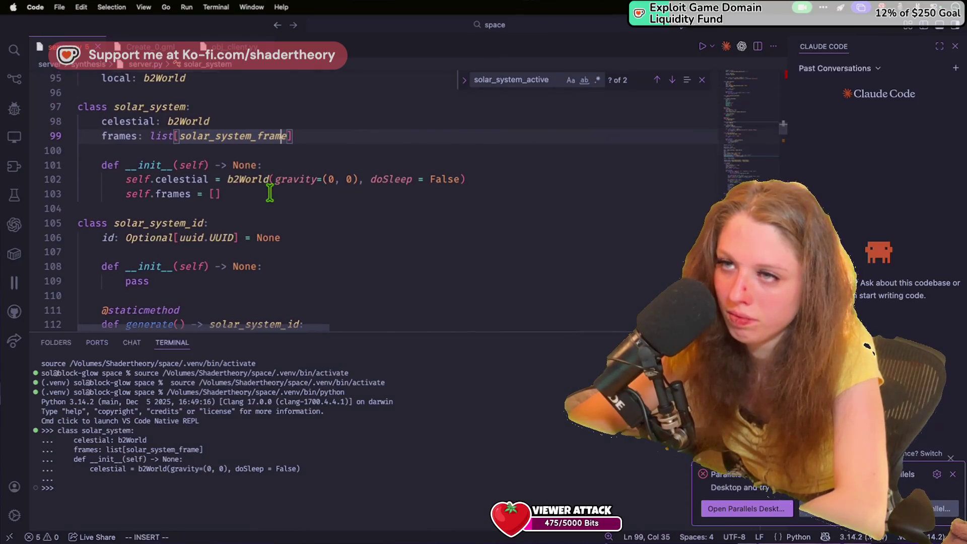
left_click(263, 151)
Add an __init__ to solar_system_frame that starts assigning self.local = b2.
left_click(276, 179)
key("Return")
key("Return")
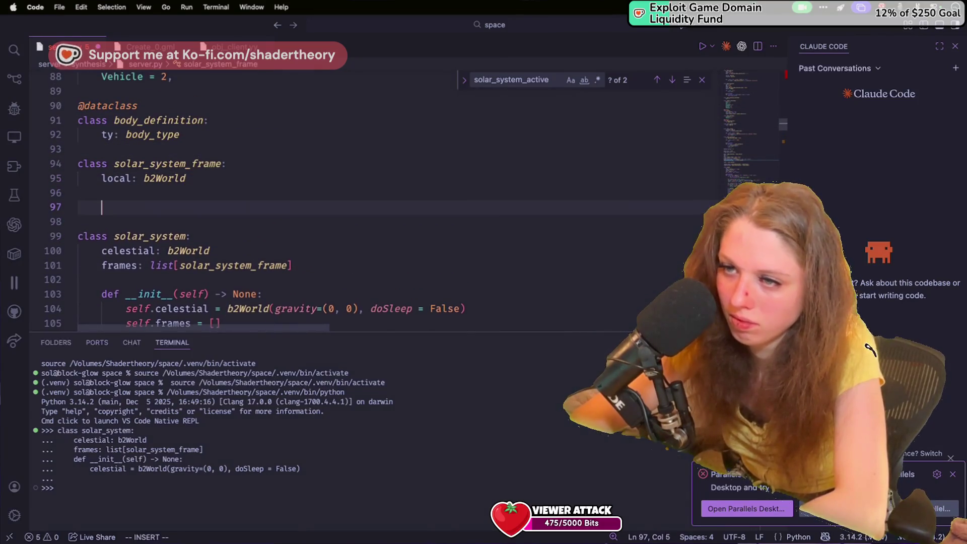
type("def __init")
key("Tab")
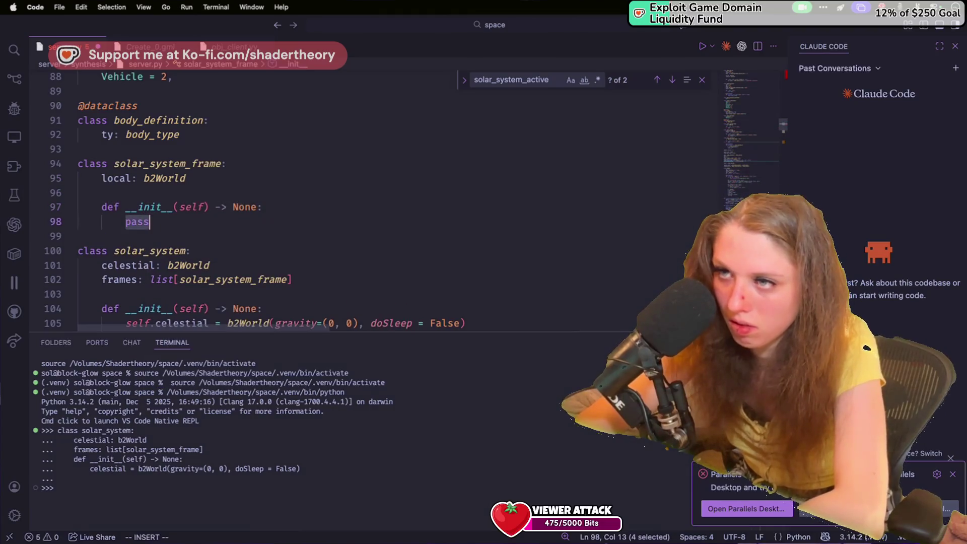
type("self.loc")
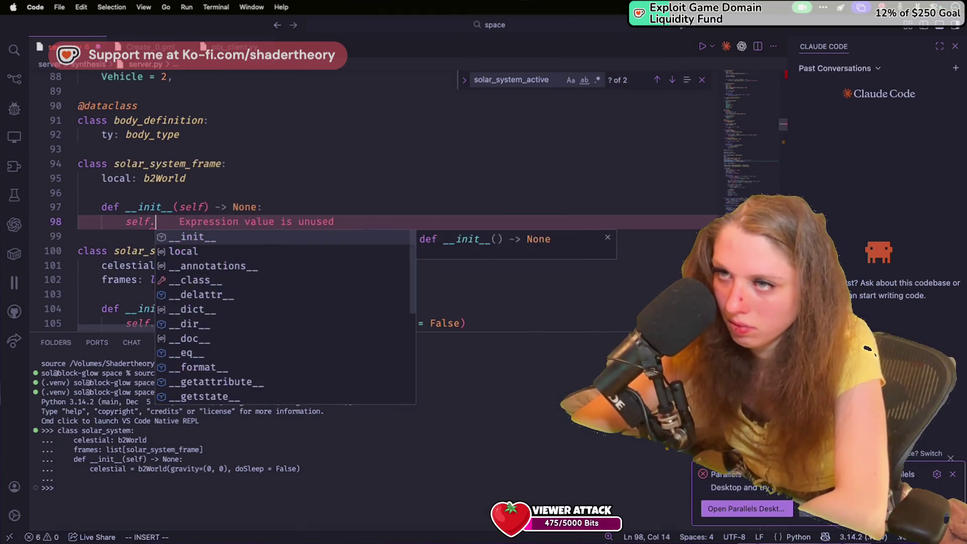
key("Tab")
type("= b2")
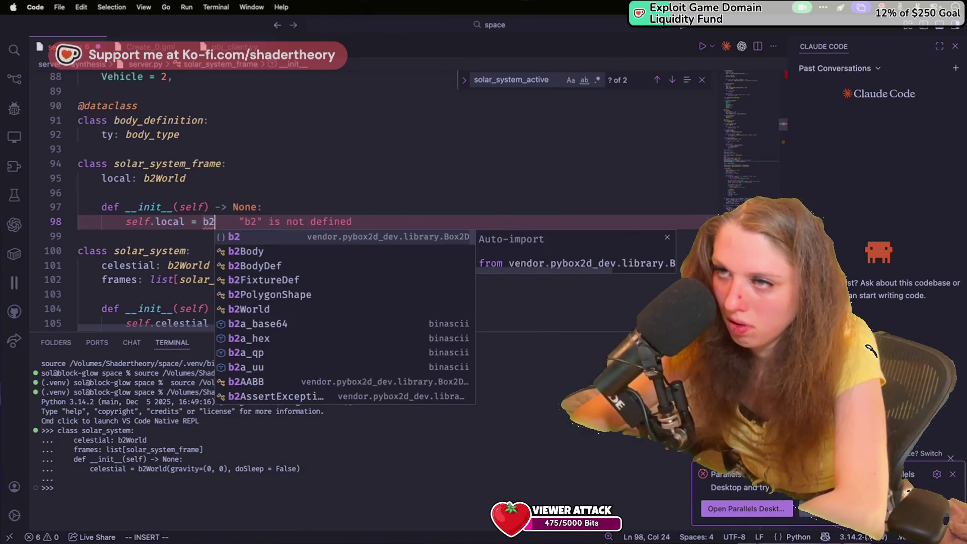
Copy the b2World(gravity=(0, 0), doSleep = False) call from line 105 over b2 on line 98.
left_click(196, 250)
scroll(234, 291, "down", 1)
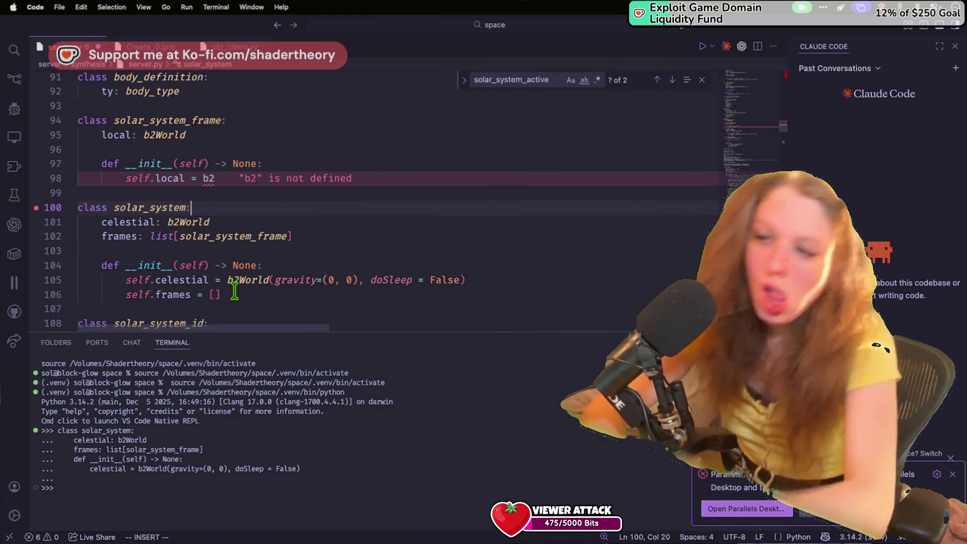
mouse_move(245, 285)
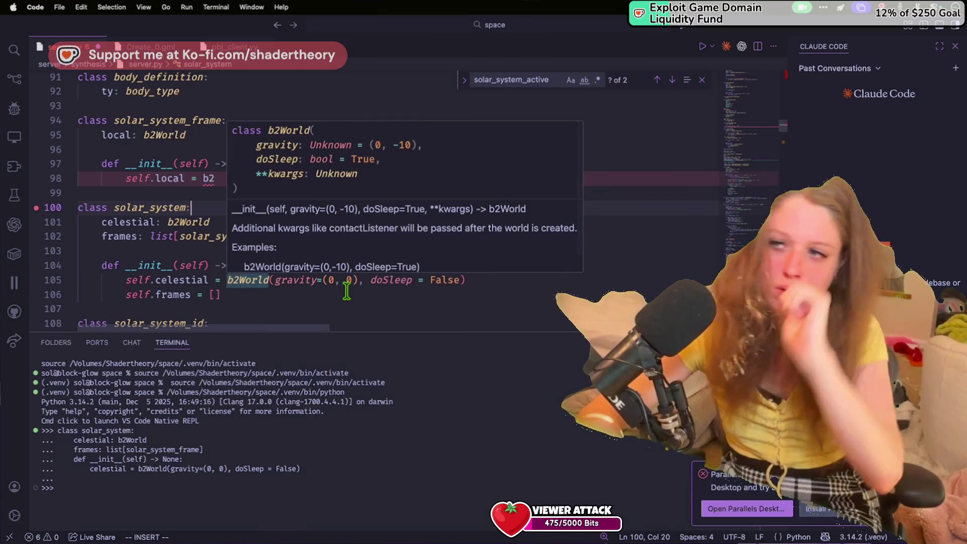
left_click_drag(485, 276, 257, 280)
key("super+c")
scroll(209, 275, "down", 1)
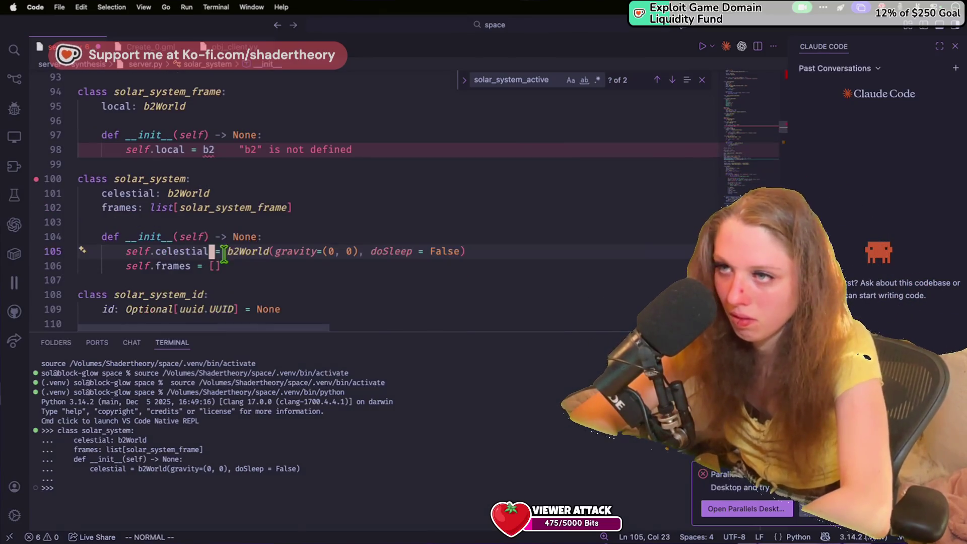
double_click(209, 149)
key("super+v")
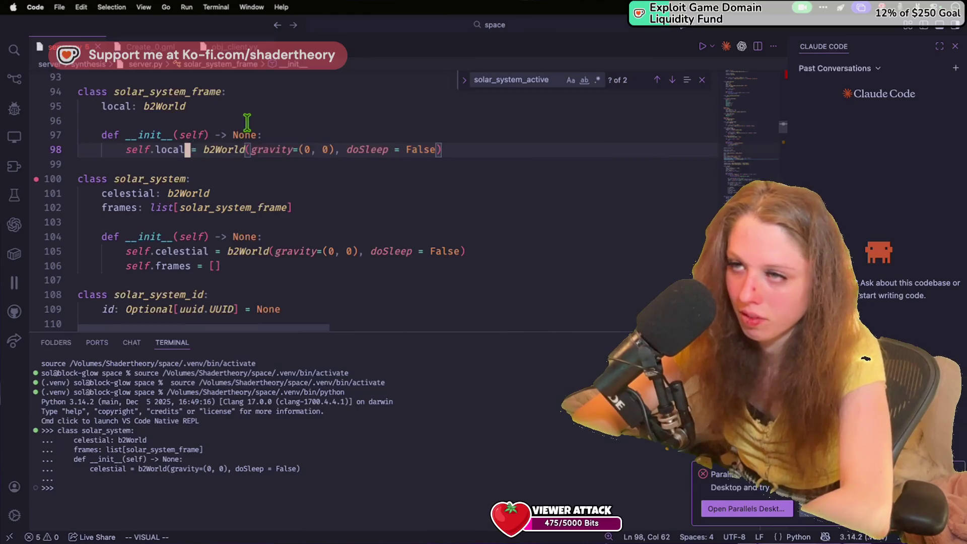
Move to blank line 96 and open the in-file search.
left_click(247, 123)
scroll(247, 123, "up", 1)
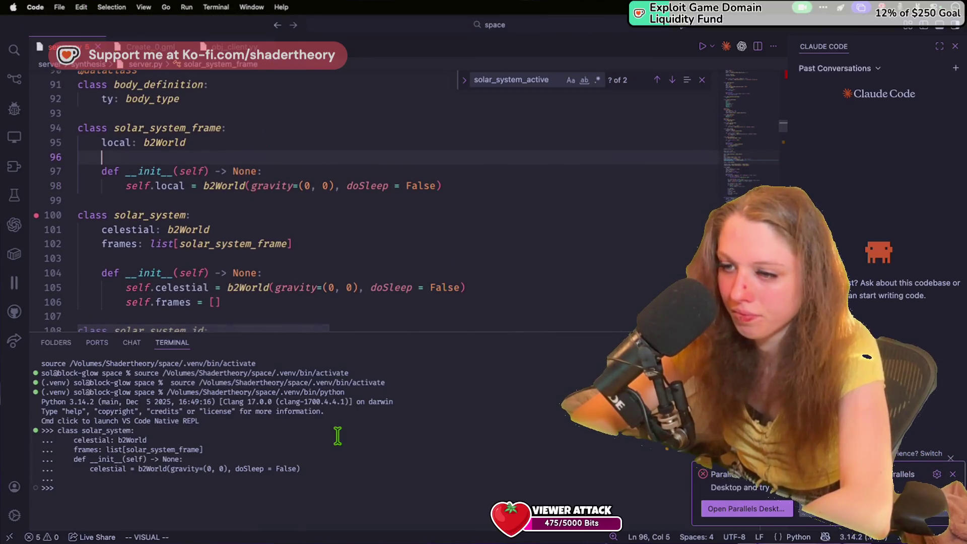
key("ctrl+c")
key("ctrl+c")
scroll(298, 188, "down", 7)
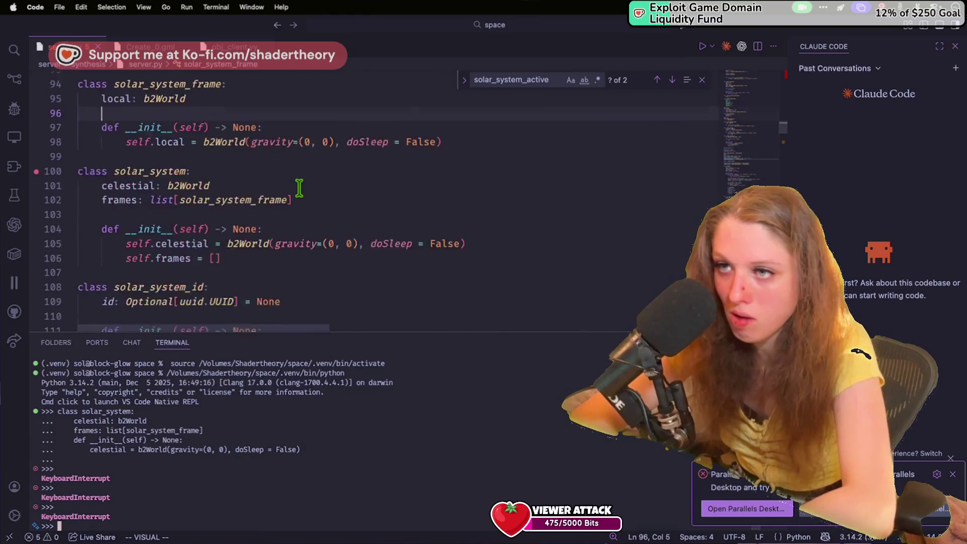
left_click(299, 188)
key("super+f")
Add frame = solar_system_frame() on a new line after solar = solar_system().
type("solar_s")
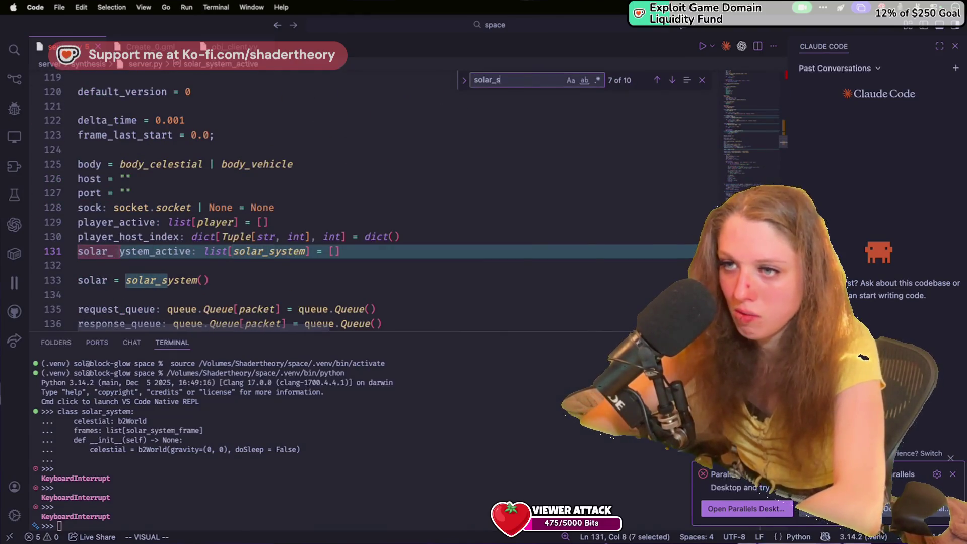
left_click(241, 274)
type("o")
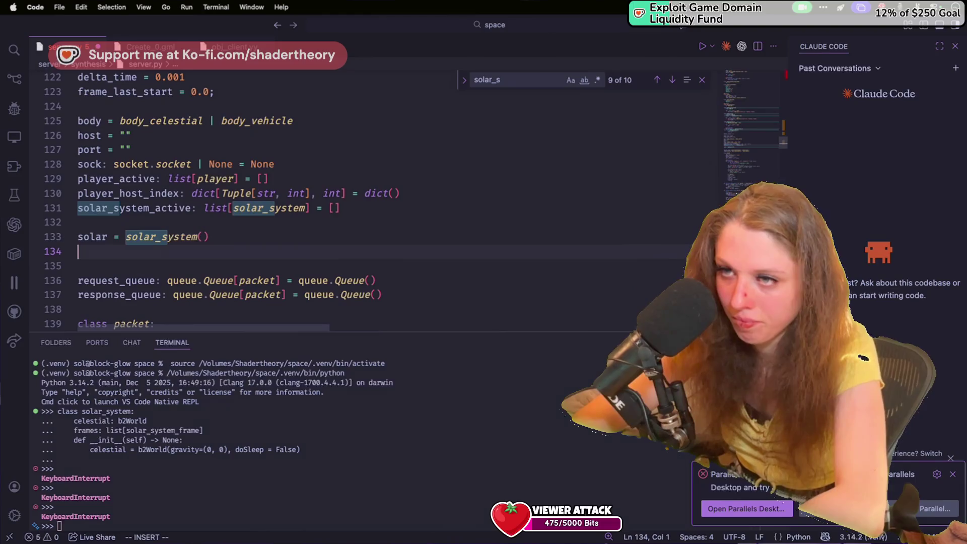
type("frame = solar_s")
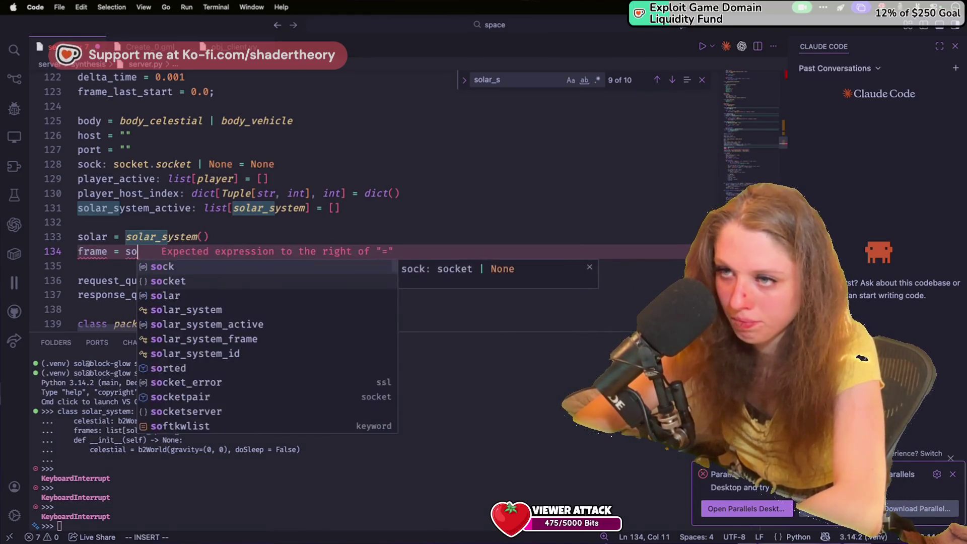
key("Down")
key("Down")
key("Return")
type("()")
Add solar.frames.append(frame) on the next line to register the frame.
key("BackSpace")
type("solar")
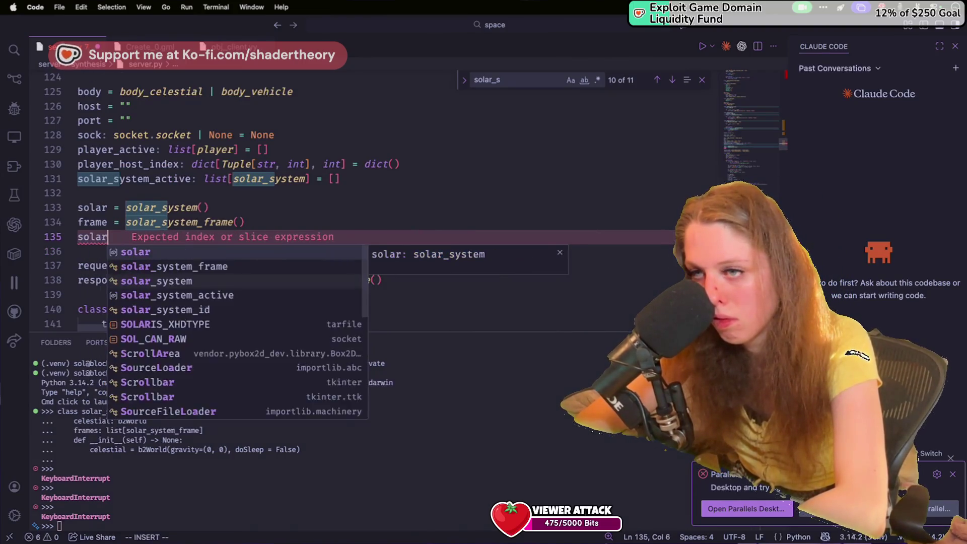
type(".")
key("Down")
key("Tab")
type("[0] = frame")
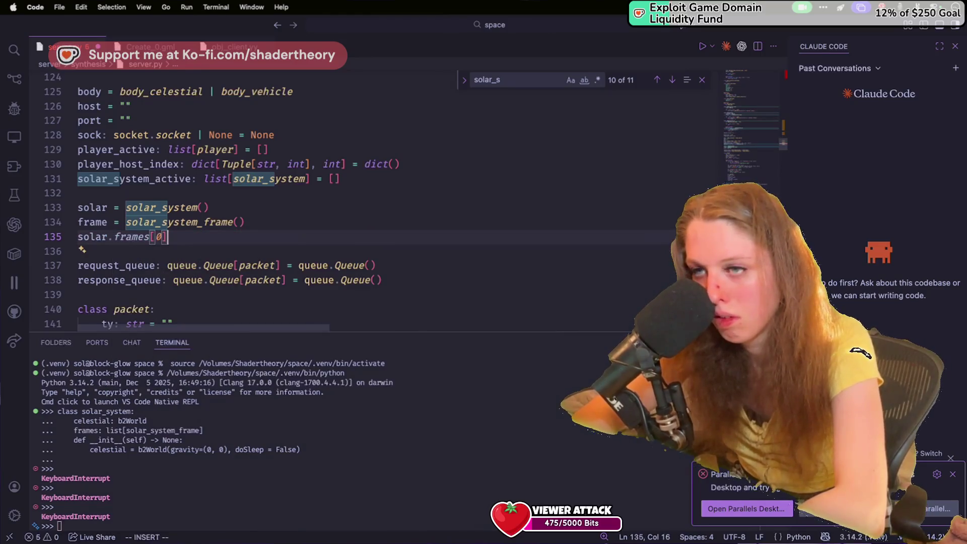
left_click_drag(263, 242, 145, 233)
type("s.appendf")
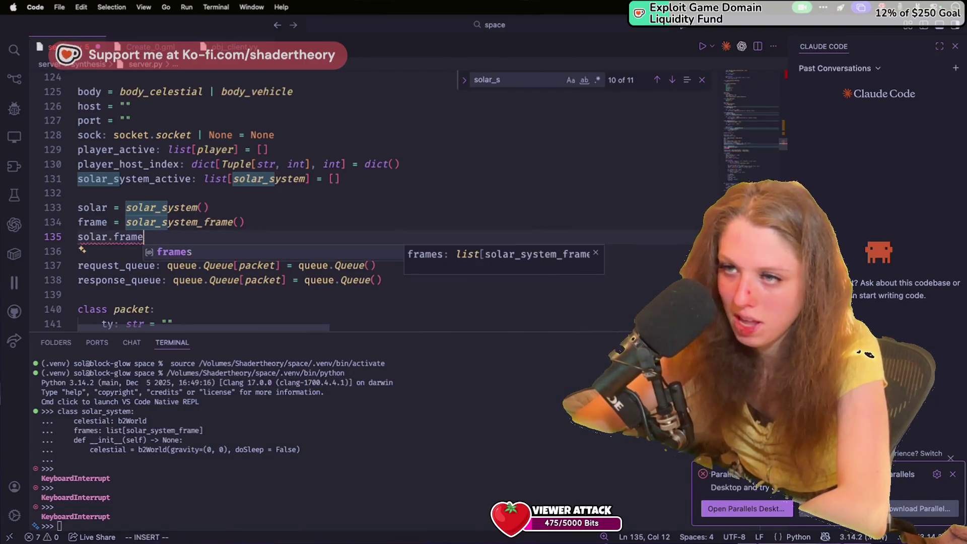
key("BackSpace")
type("(frame)")
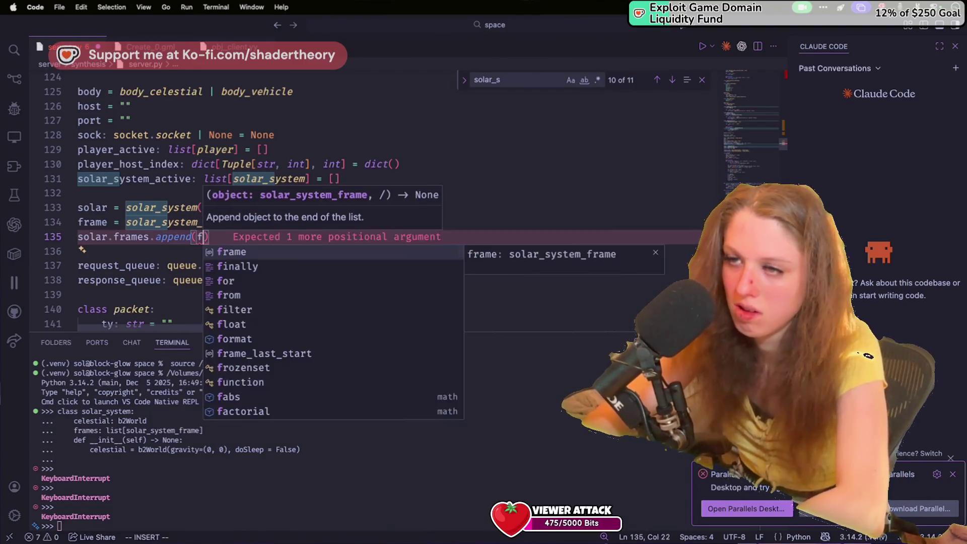
key("Up")
key("Up")
key("Up")
key("ctrl+c")
key("ctrl+c")
key("ctrl+c")
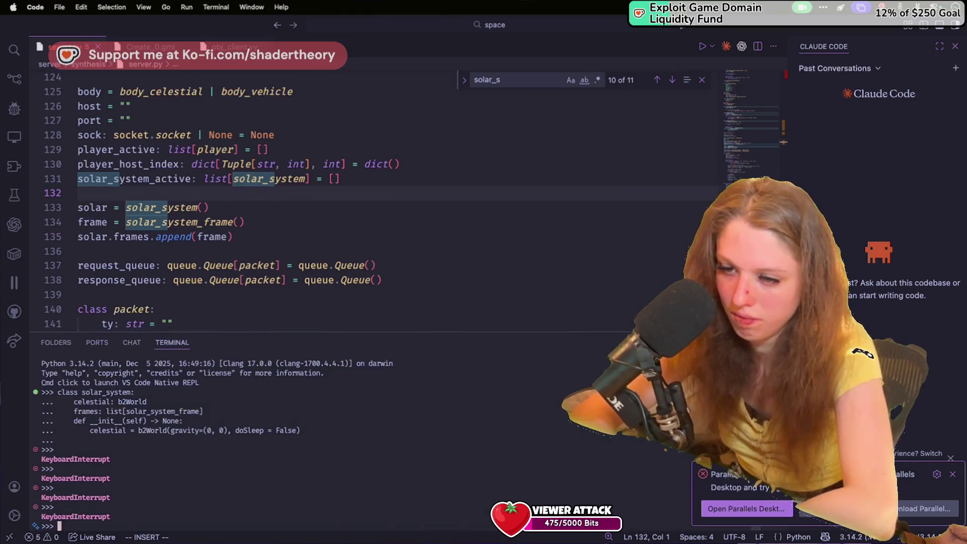
Exit the Python REPL back to the shell and retry the synthesis run command.
key("ctrl+d")
key("Up")
key("Return")
key("Up")
key("ctrl+c")
key("ctrl+c")
key("ctrl+d")
key("Up")
key("Up")
key("Up")
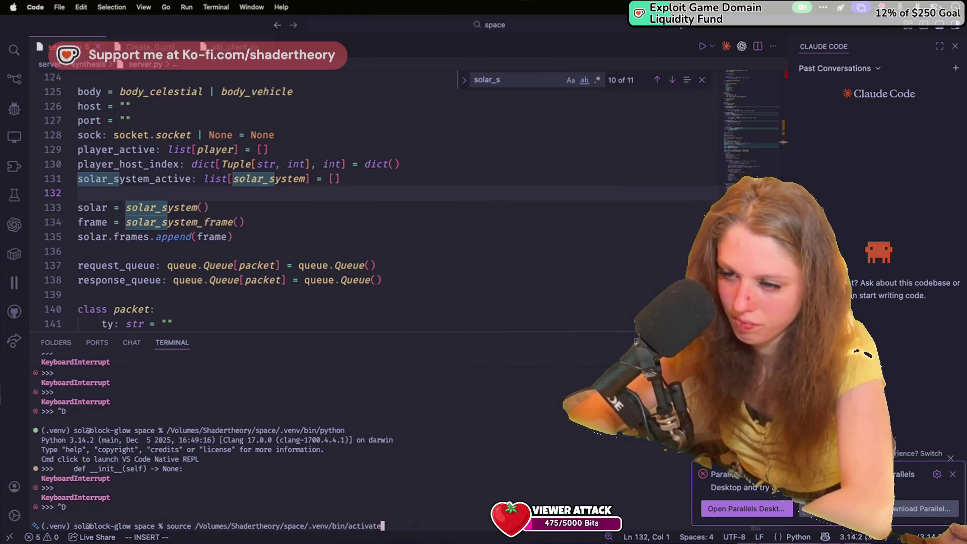
key("Return")
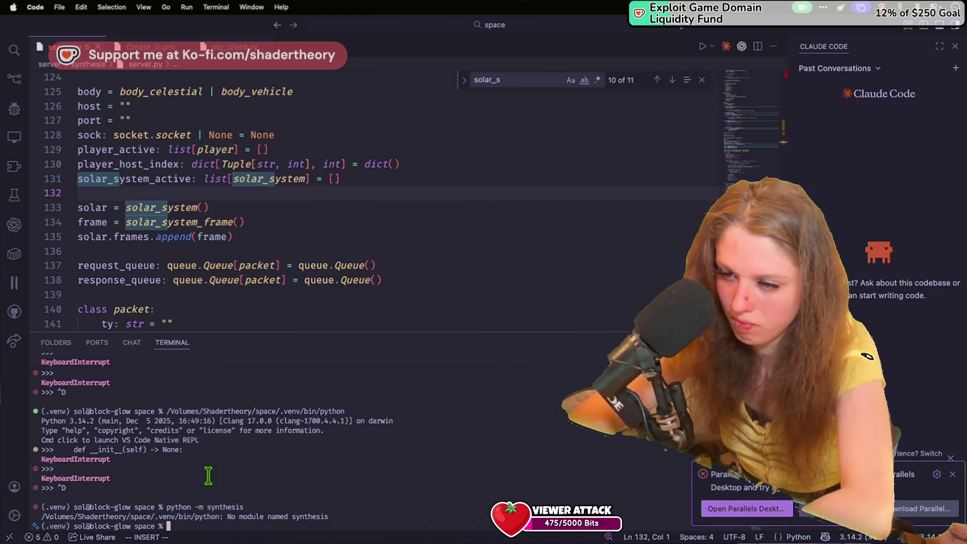
type("xs")
Change into the server folder and run python -m synthesis, listening on 0.0.0.0:6969.
key("BackSpace")
key("BackSpace")
type("cd server")
key("Return")
key("Up")
key("Up")
key("Return")
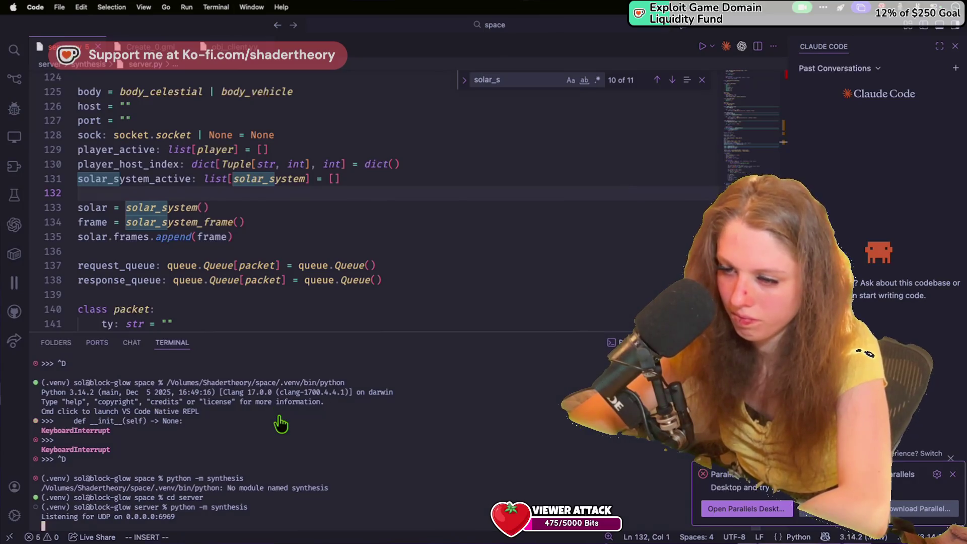
key("super+Tab")
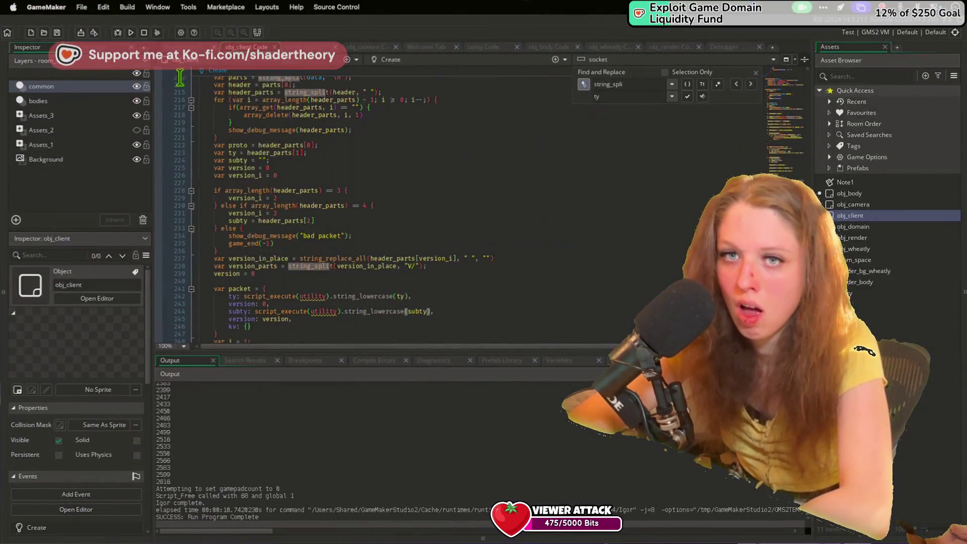
Run the GameMaker client so it exchanges PING/pong packets with the Python server.
left_click(132, 32)
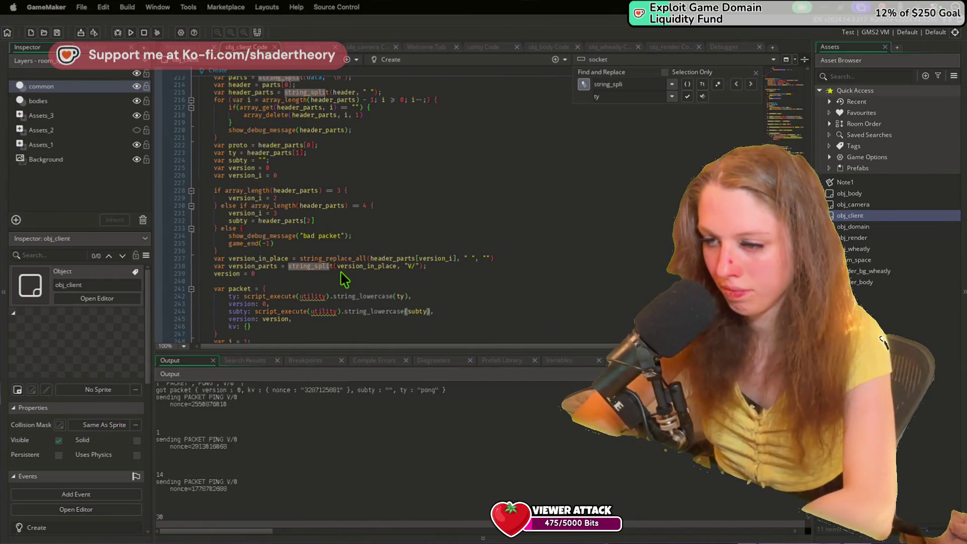
key("super+Tab")
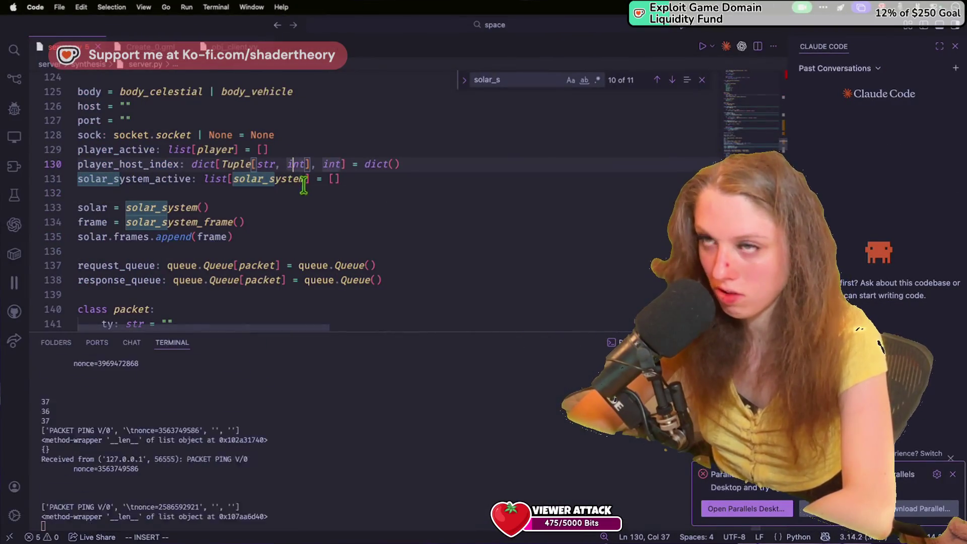
left_click(227, 207)
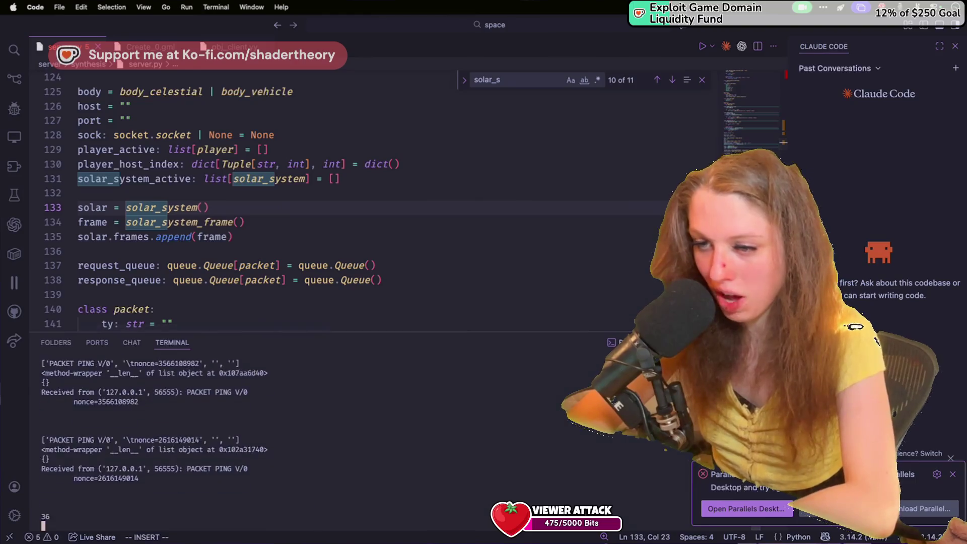
key("ctrl+c")
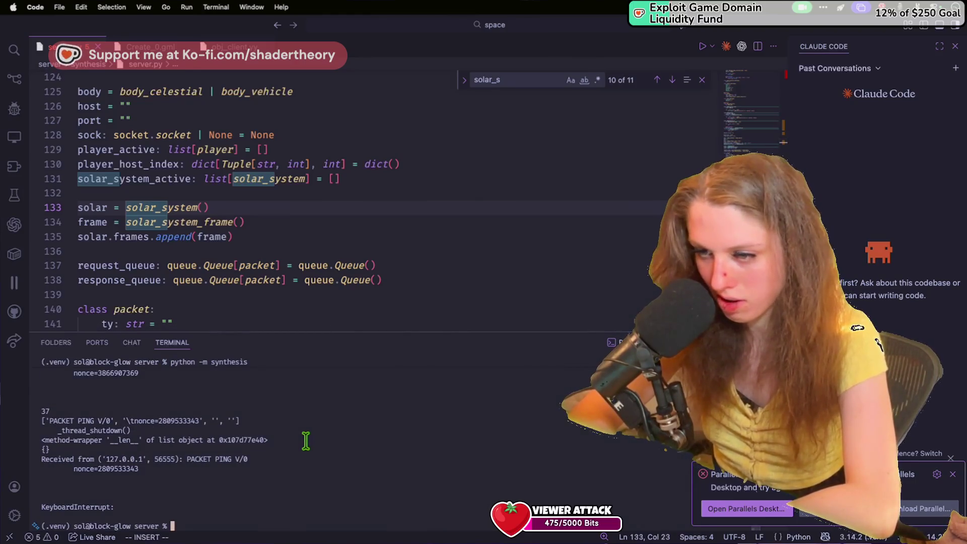
left_click(296, 194)
scroll(297, 196, "down", 2)
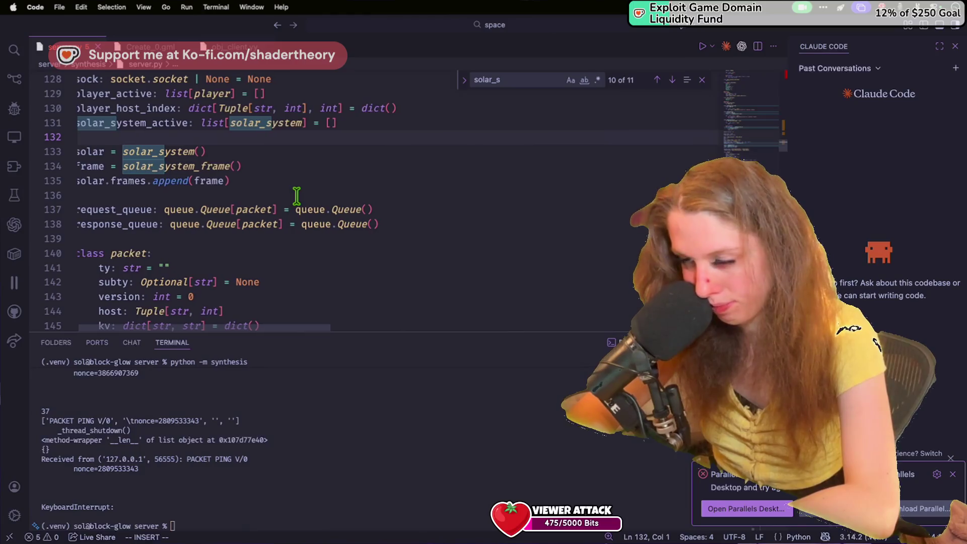
scroll(297, 195, "down", 1)
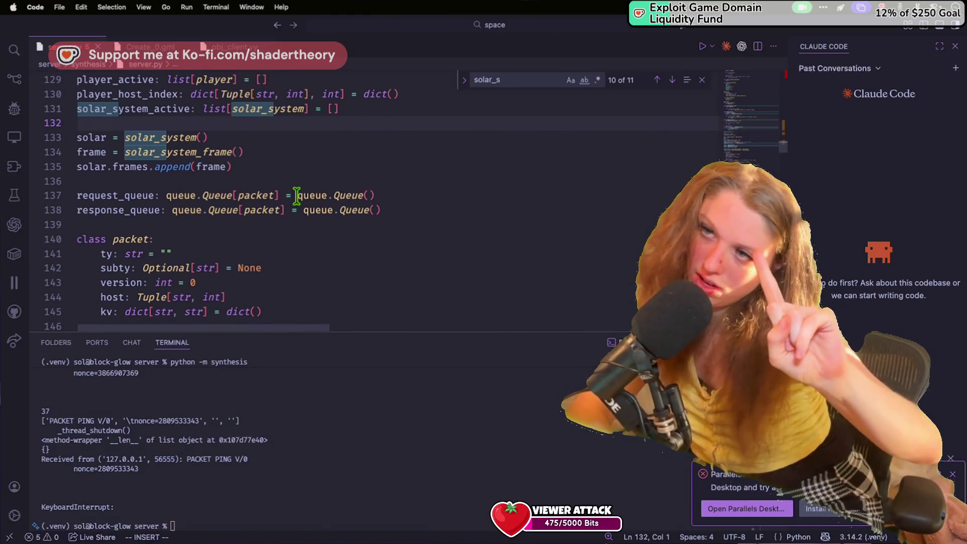
scroll(293, 173, "down", 3)
scroll(292, 173, "right", 1)
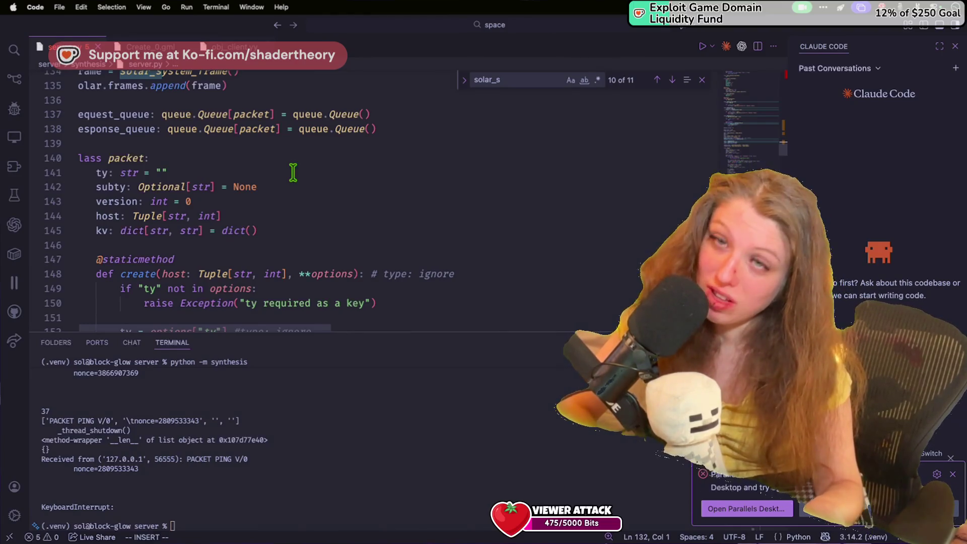
Review process_net and the received PING line and nonce in the terminal output.
scroll(293, 173, "up", 5)
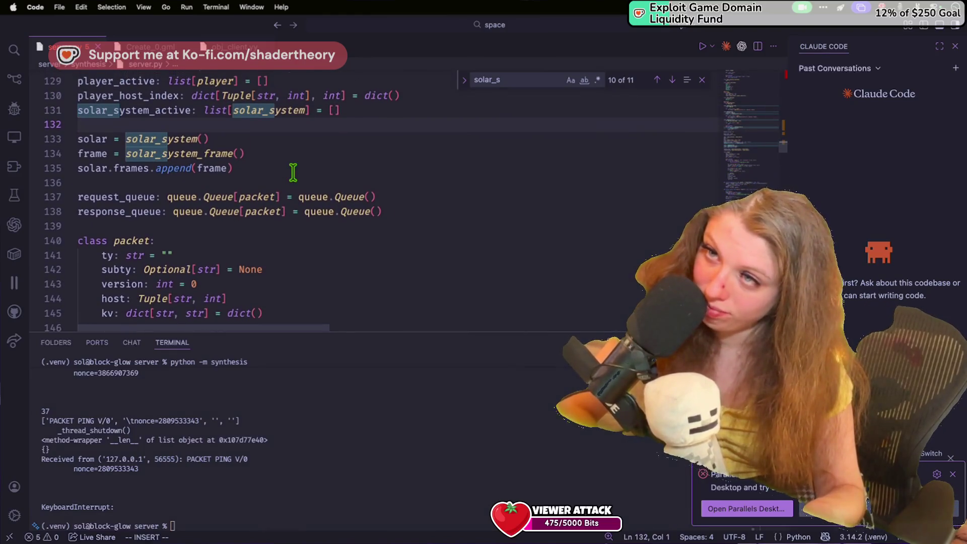
scroll(293, 172, "down", 15)
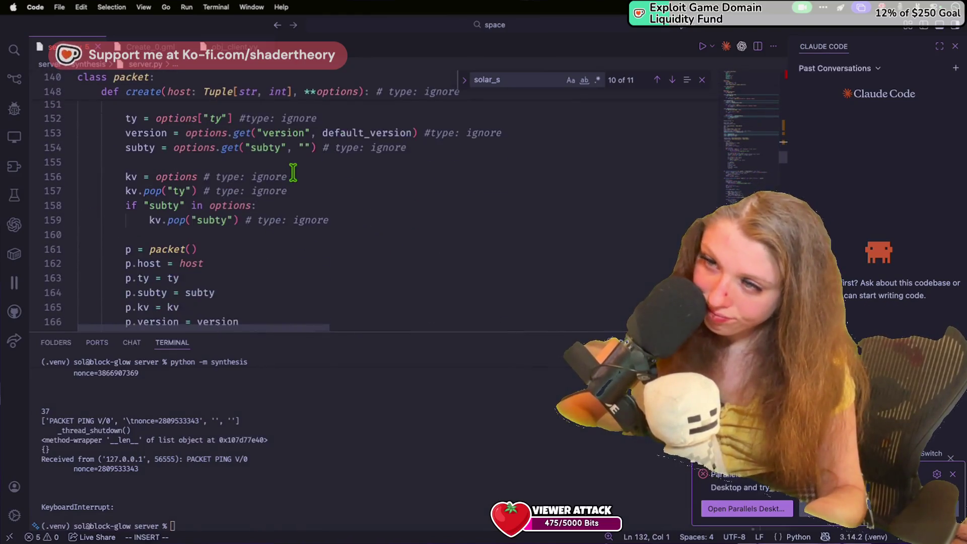
scroll(293, 173, "down", 8)
left_click(293, 173)
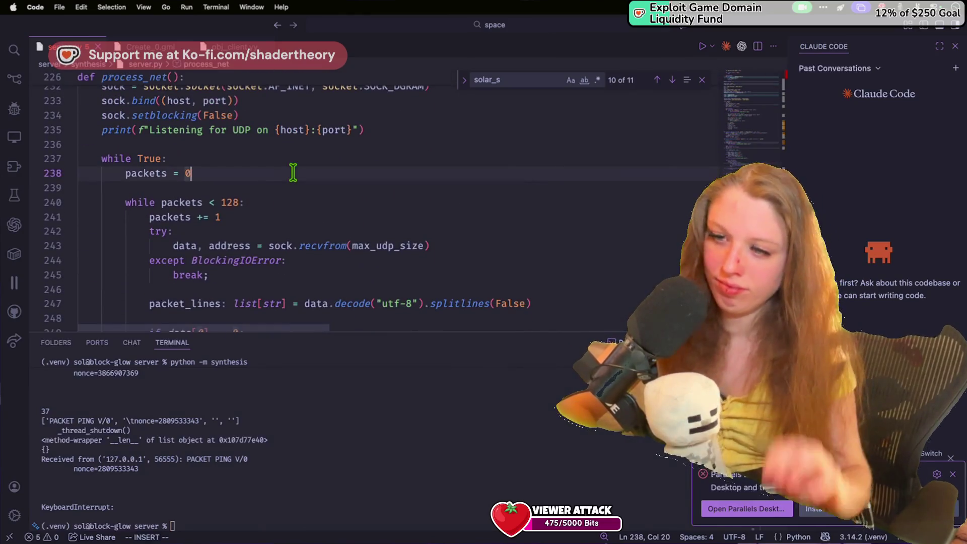
mouse_move(209, 476)
left_mouse_down()
mouse_move(188, 455)
mouse_move(195, 469)
left_mouse_up()
left_click(189, 460)
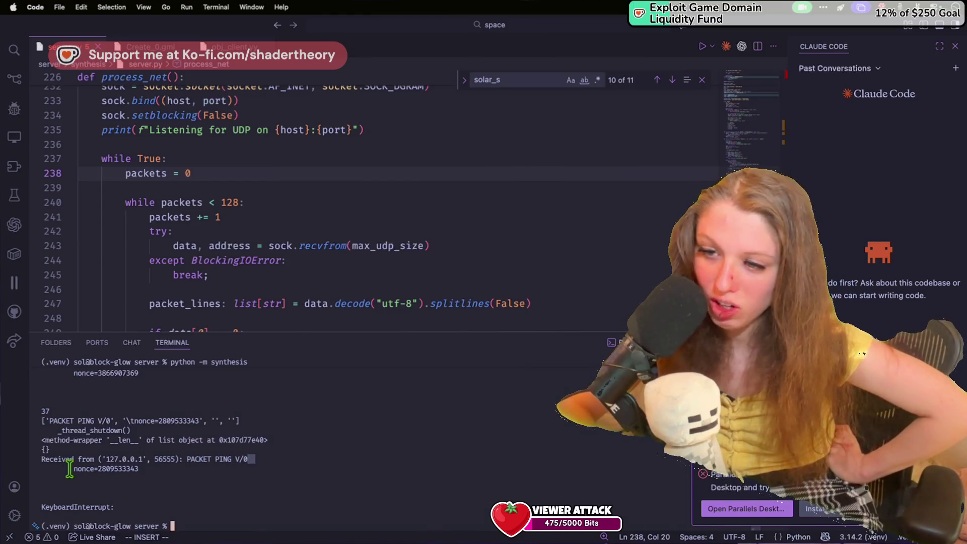
left_click_drag(70, 468, 209, 466)
left_click(207, 466)
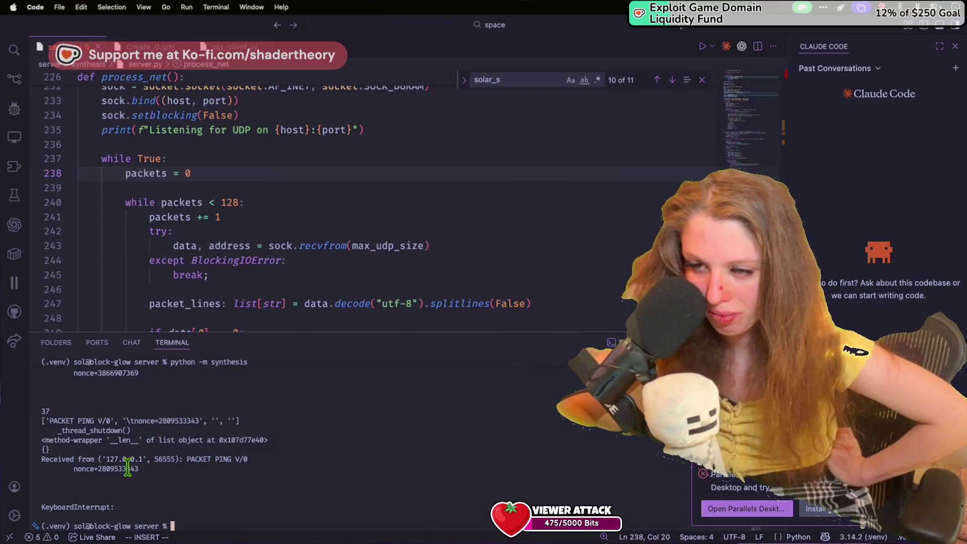
Stop the Python server and rerun python -m synthesis for fresh PACKET PING output.
scroll(204, 385, "up", 5)
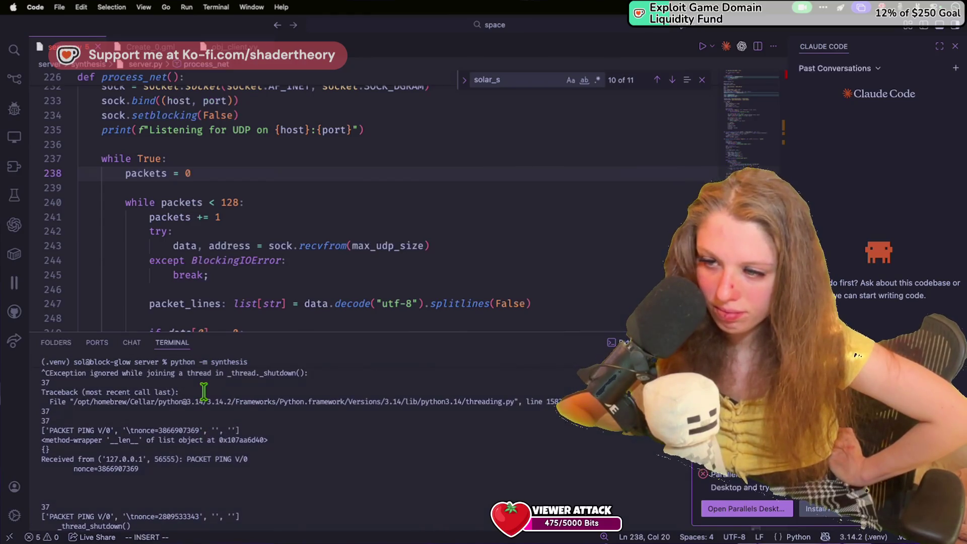
scroll(204, 391, "up", 5)
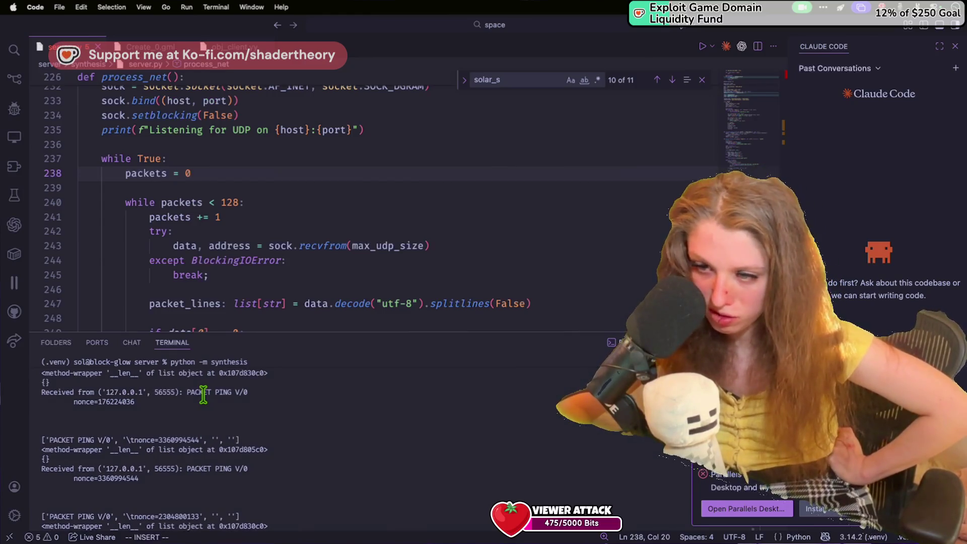
scroll(203, 394, "down", 2)
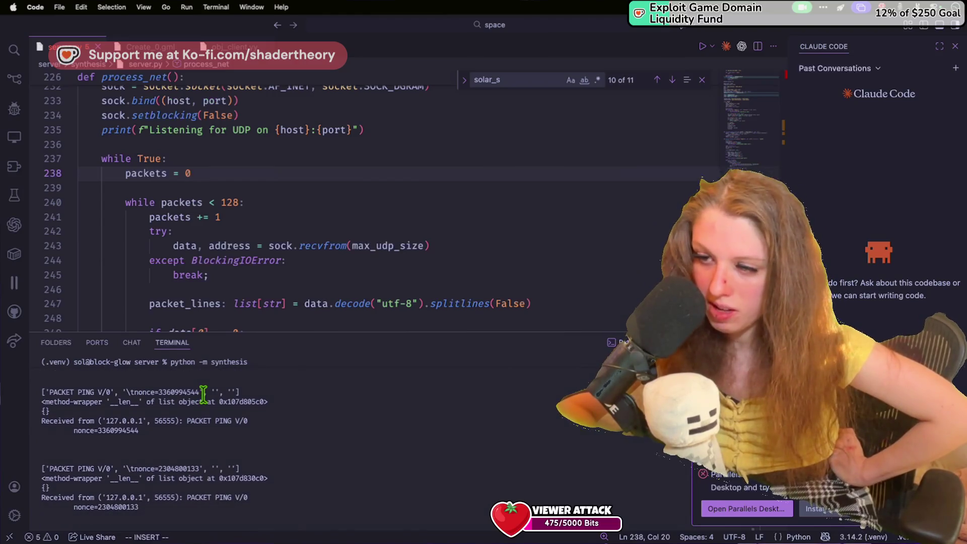
scroll(203, 394, "down", 2)
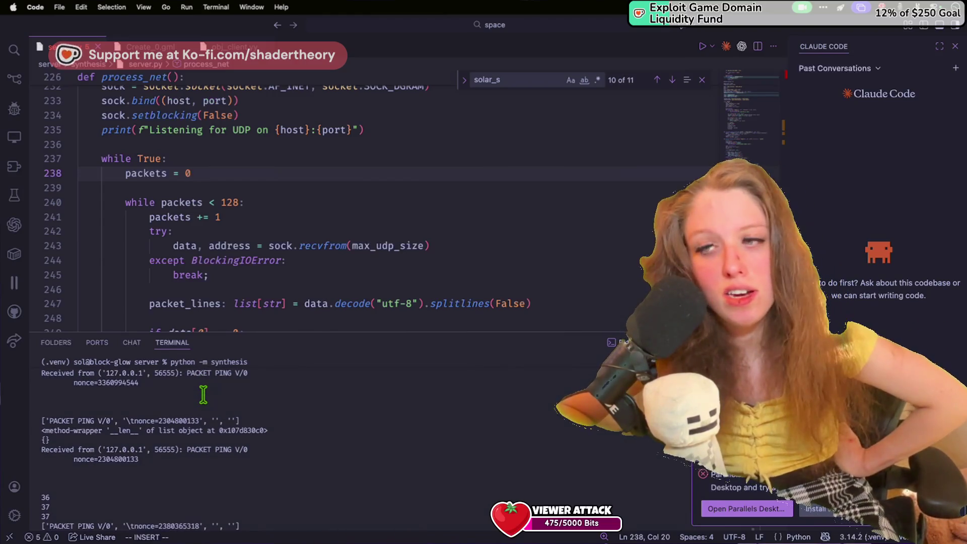
key("ctrl+c")
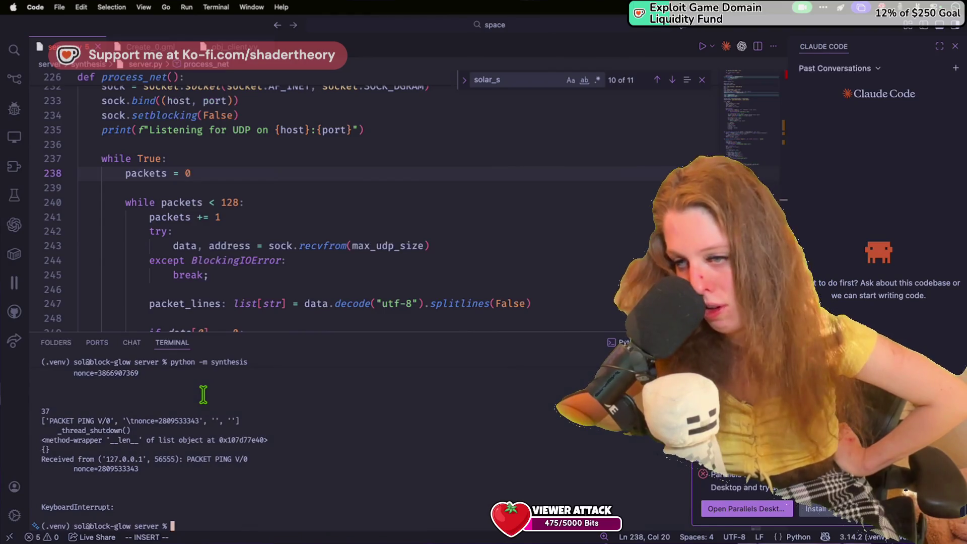
key("Up")
key("Return")
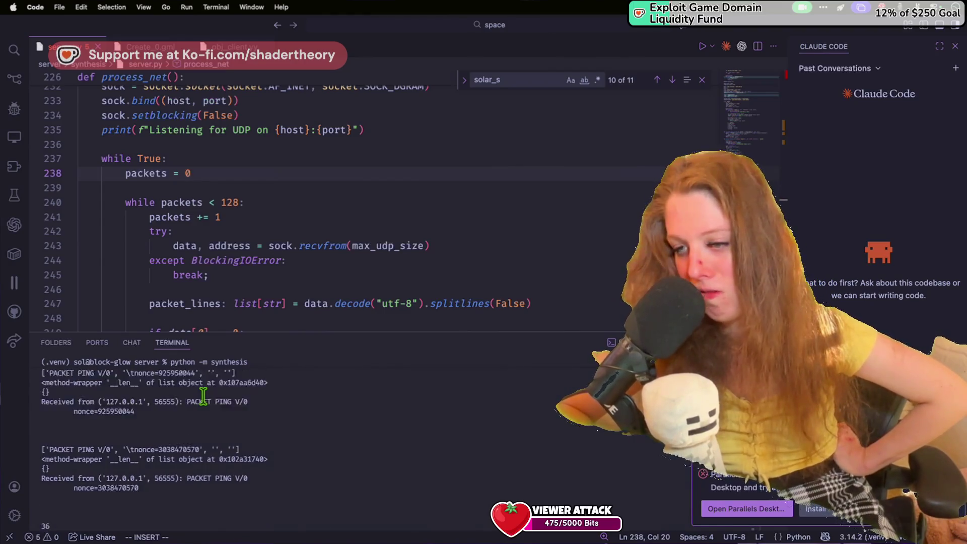
Highlight the receive loop on lines 236–241, then view obj_client's Begin Step code.
left_click(237, 142)
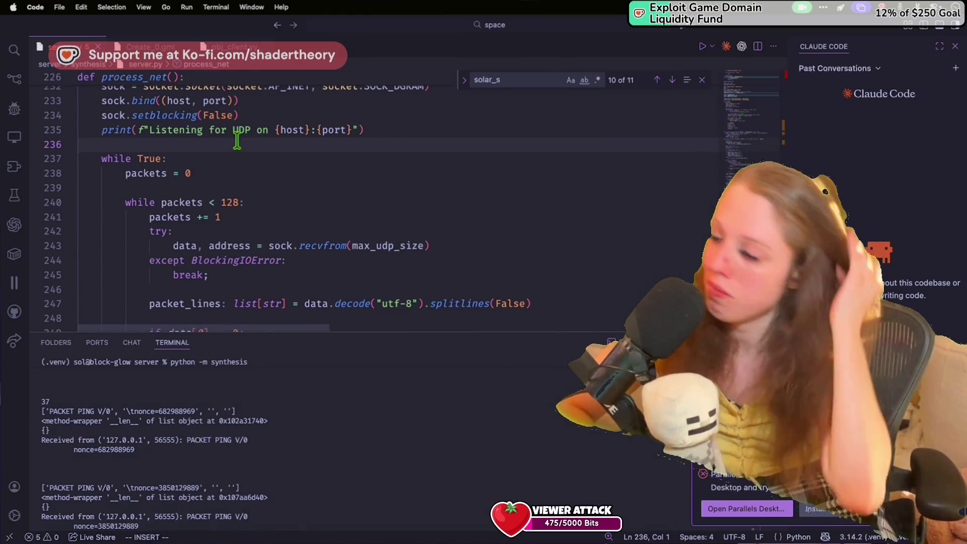
left_click_drag(237, 141, 267, 214)
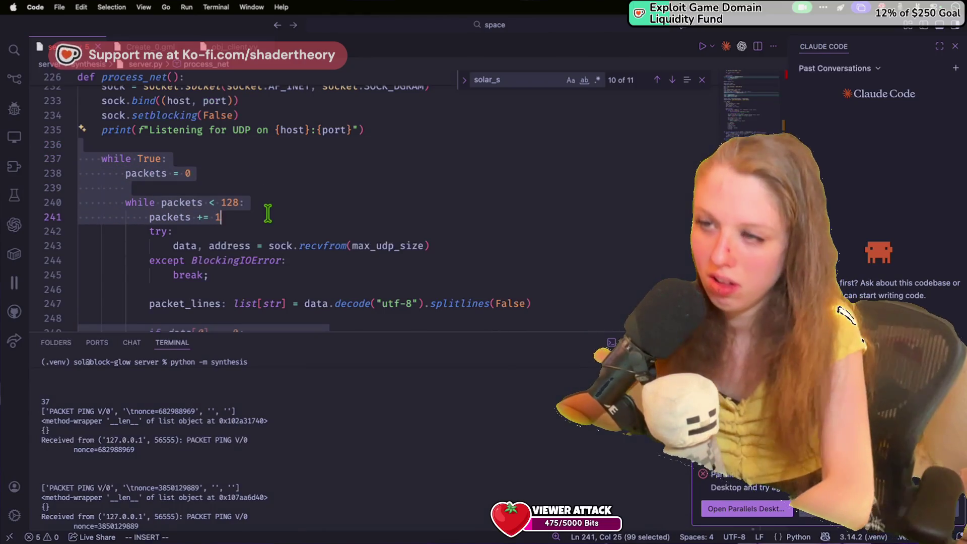
left_click(307, 235)
scroll(306, 238, "down", 2)
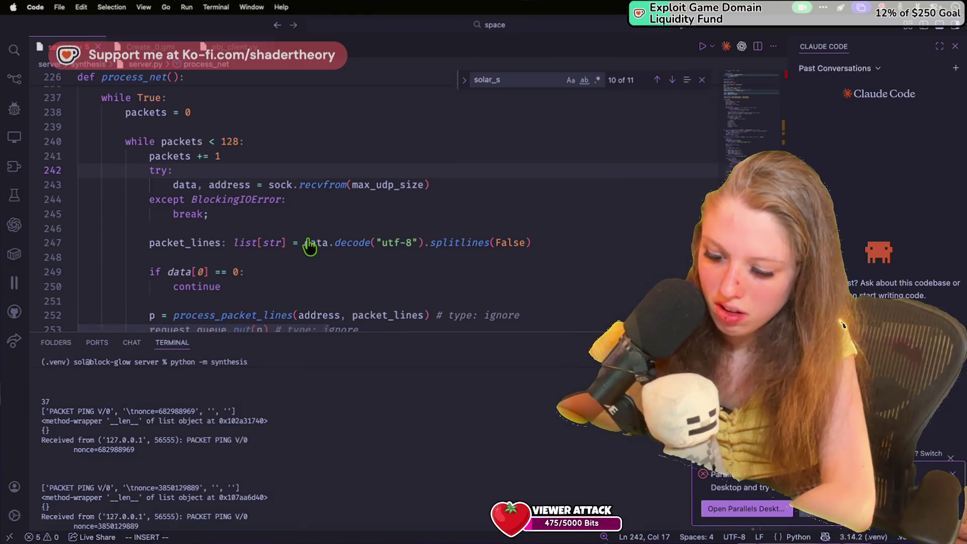
key("super+Tab")
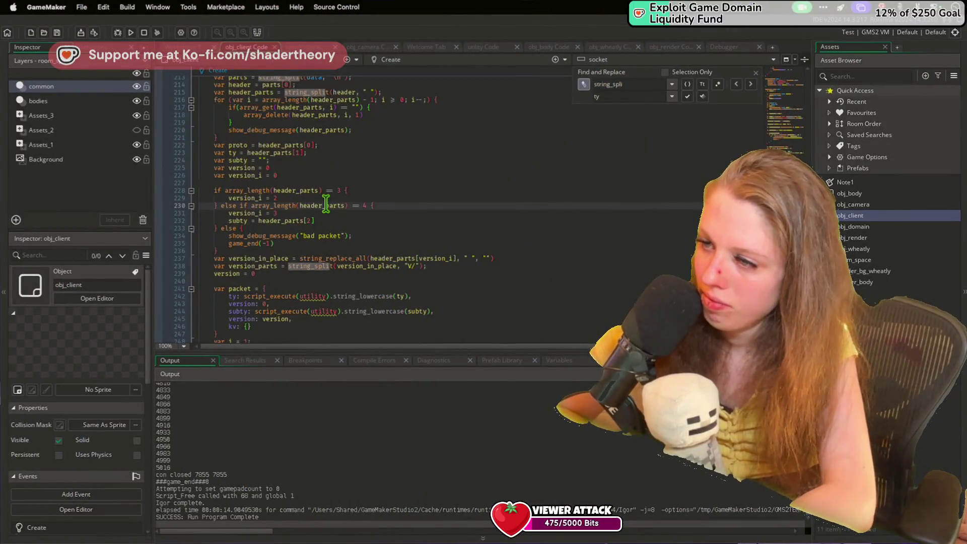
scroll(327, 204, "down", 5)
scroll(326, 204, "down", 9)
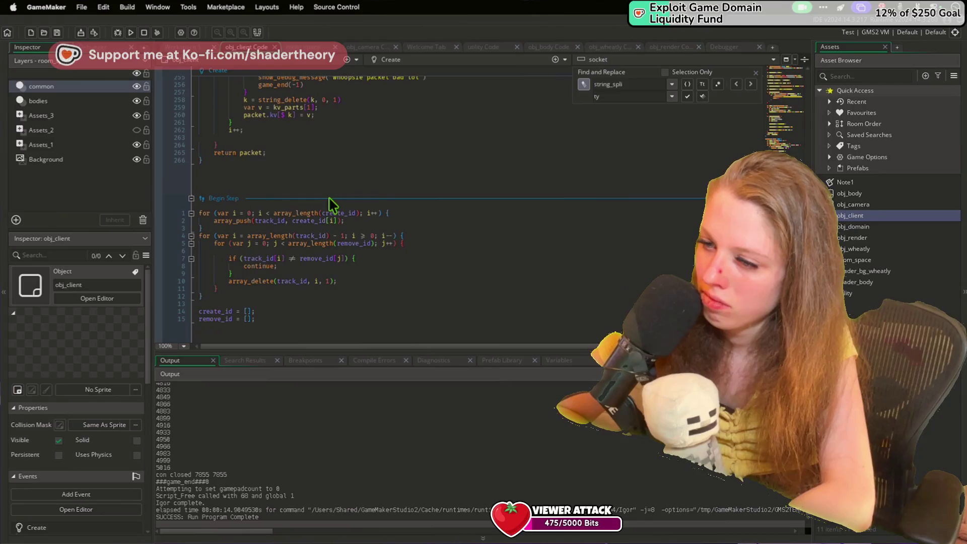
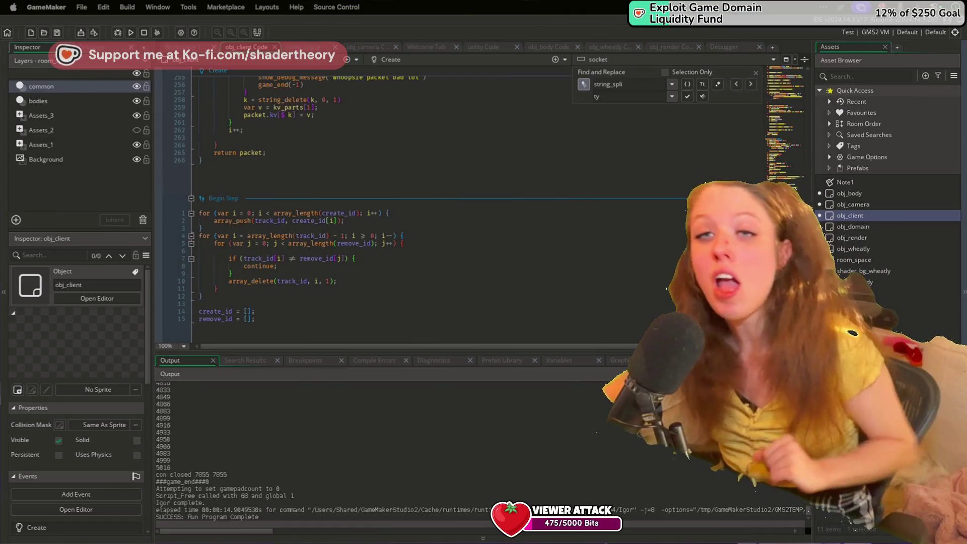
Scroll through obj_client's code and place the cursor in the Step event's Snapshot acknowledgement code.
scroll(599, 324, "down", 3)
scroll(600, 323, "down", 20)
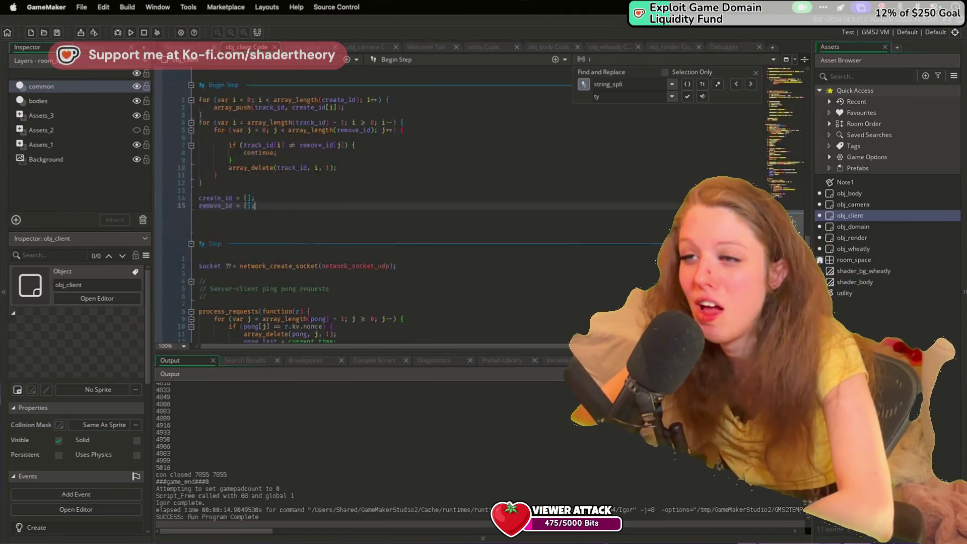
scroll(599, 324, "up", 20)
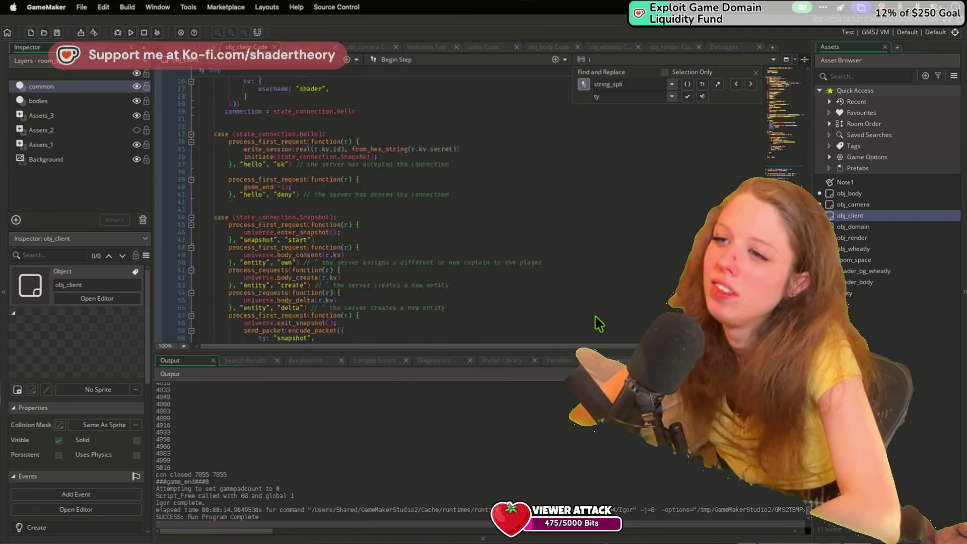
scroll(599, 324, "down", 7)
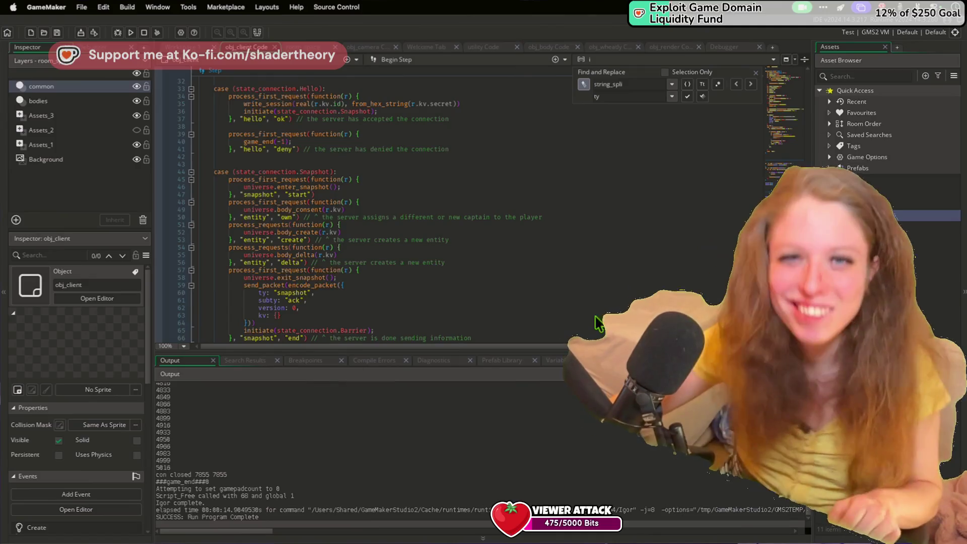
left_click(598, 308)
Scroll up into the Create event and put the cursor on blank line 189 after the binary payload check.
scroll(599, 309, "up", 20)
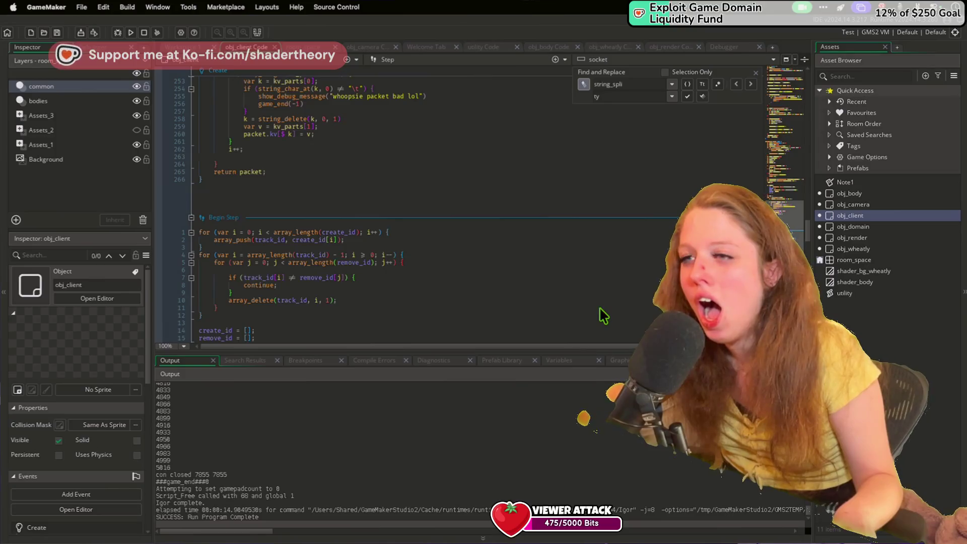
scroll(603, 316, "up", 7)
scroll(603, 316, "up", 5)
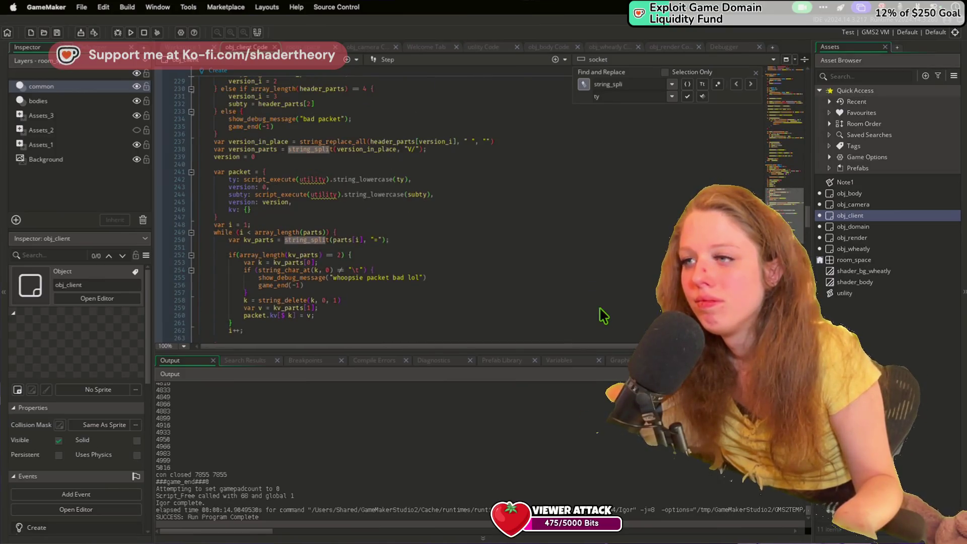
scroll(603, 316, "up", 18)
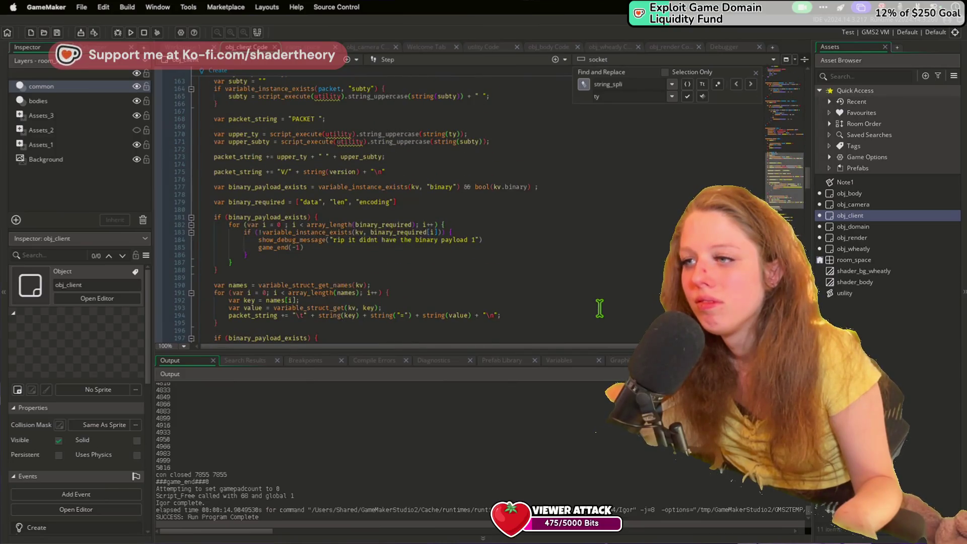
left_click(537, 280)
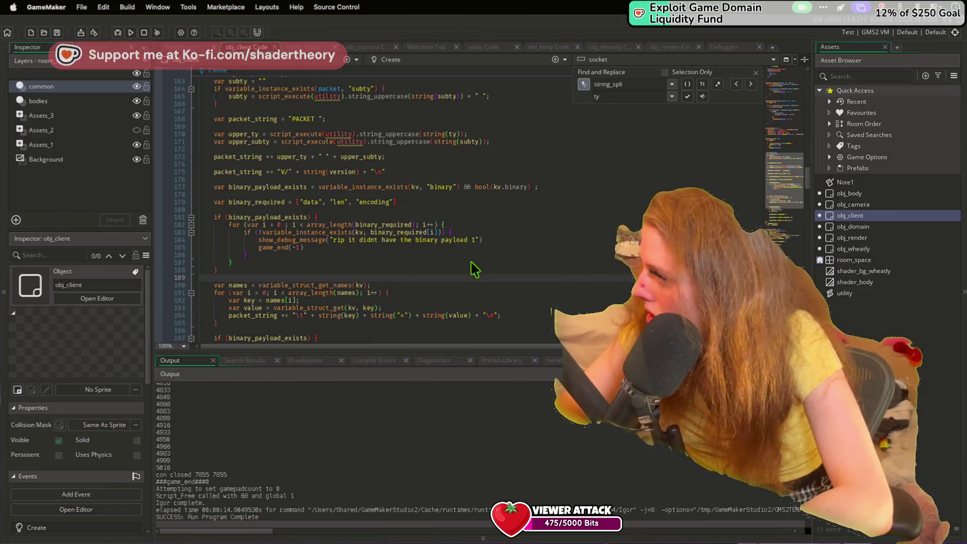
Scroll down to the Step event's connection-state switch with the Snapshot, Barrier and Play handlers.
scroll(472, 263, "up", 20)
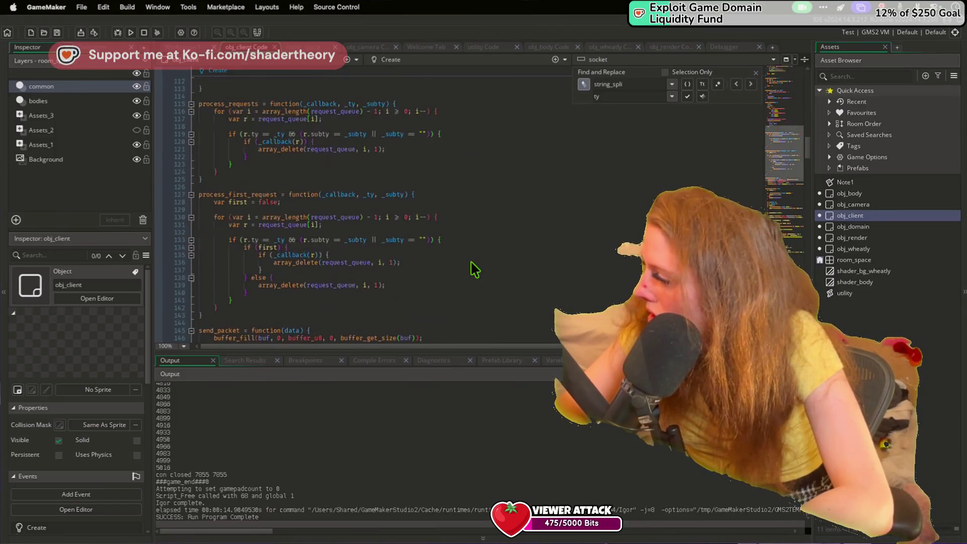
scroll(471, 263, "down", 20)
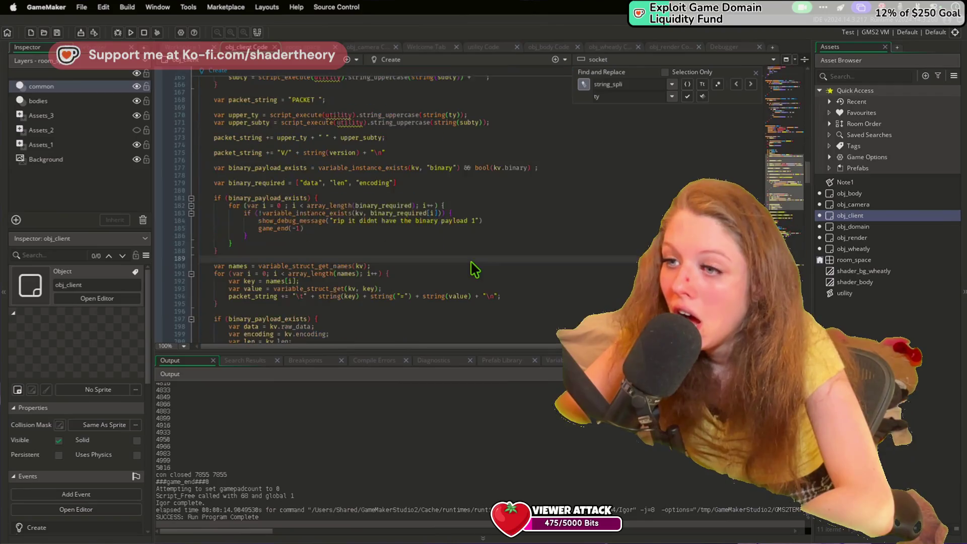
scroll(471, 263, "down", 20)
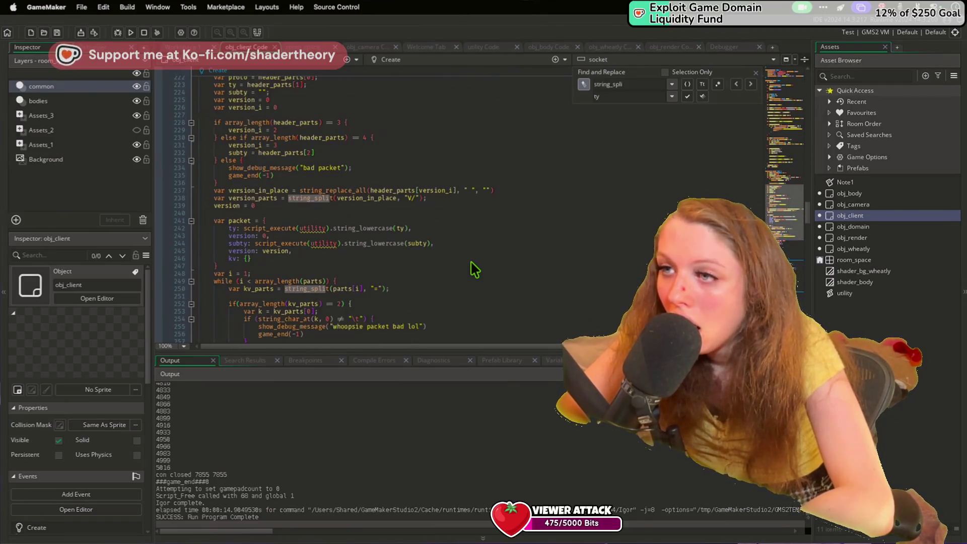
scroll(471, 262, "down", 20)
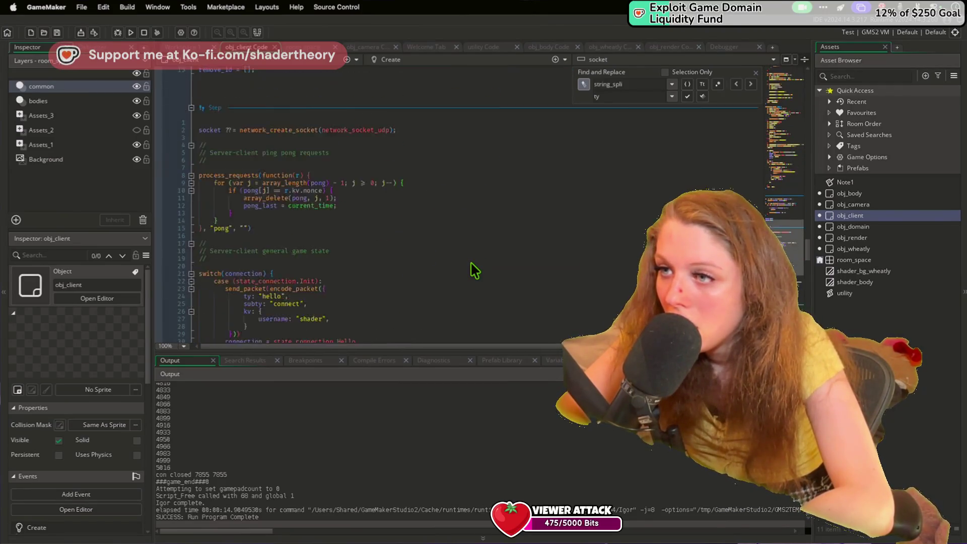
scroll(470, 261, "down", 3)
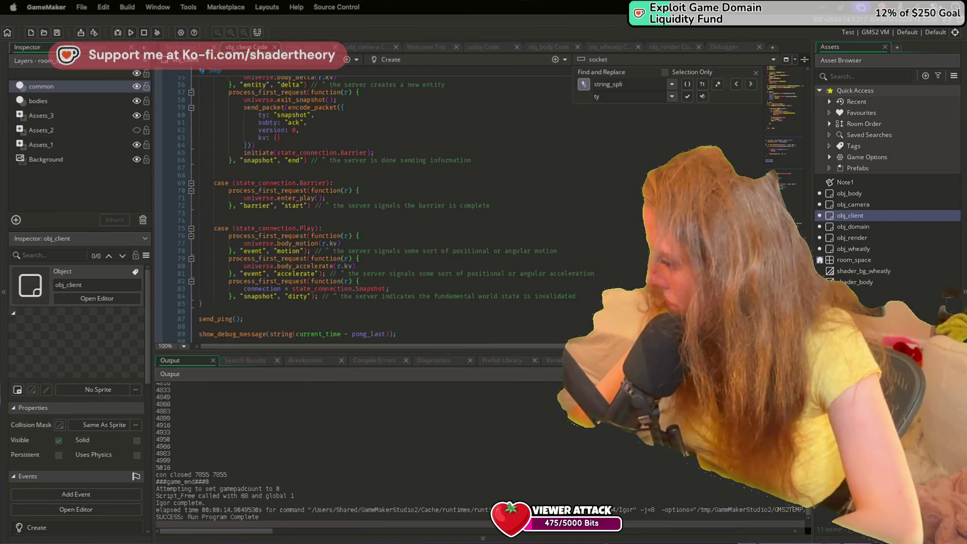
left_click(558, 250)
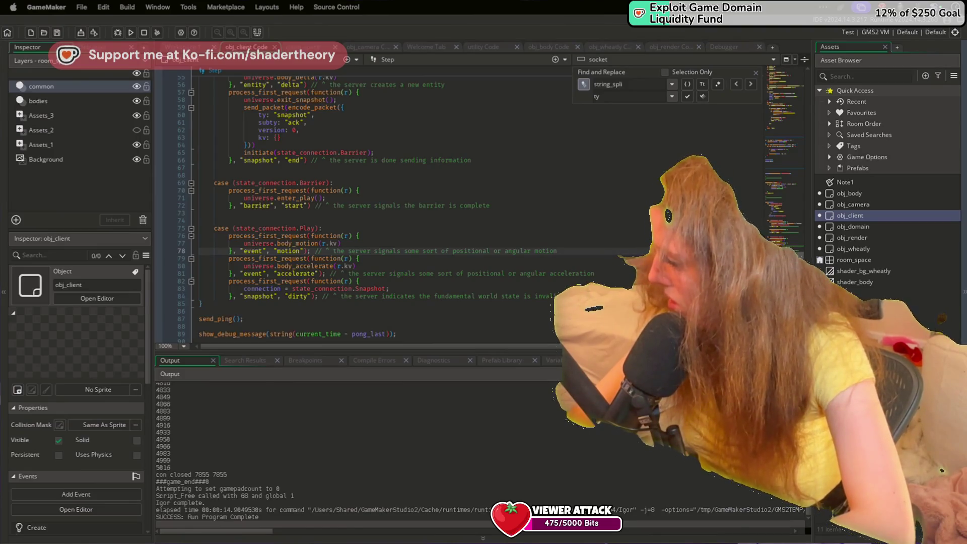
left_click(564, 230)
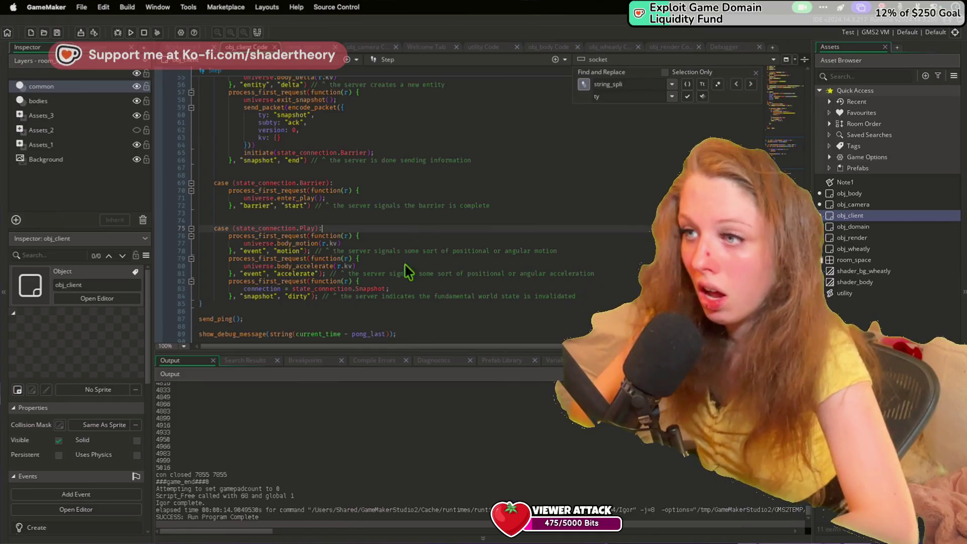
left_click(403, 289)
scroll(405, 296, "up", 3)
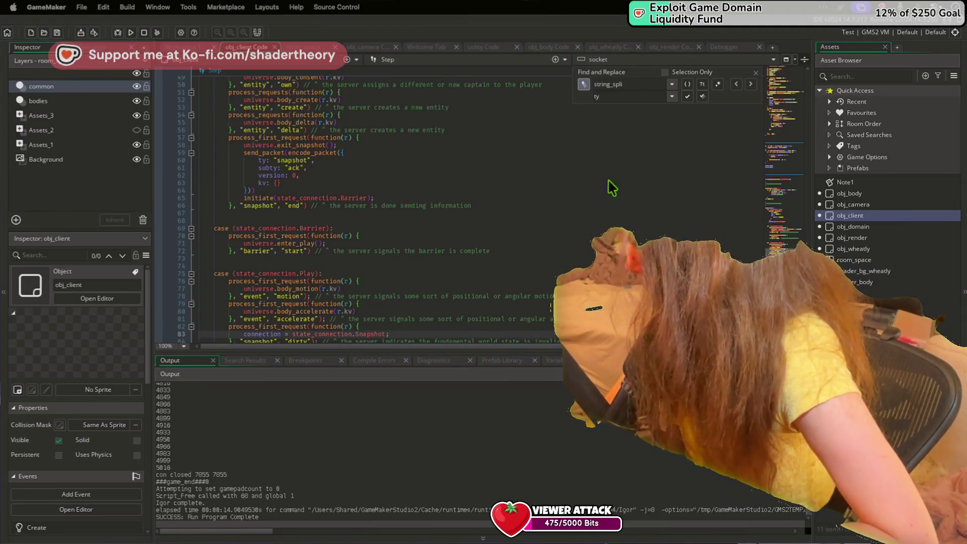
Scroll obj_client's code to the write_session and initiate functions near the packet-parsing loop.
scroll(486, 287, "up", 10)
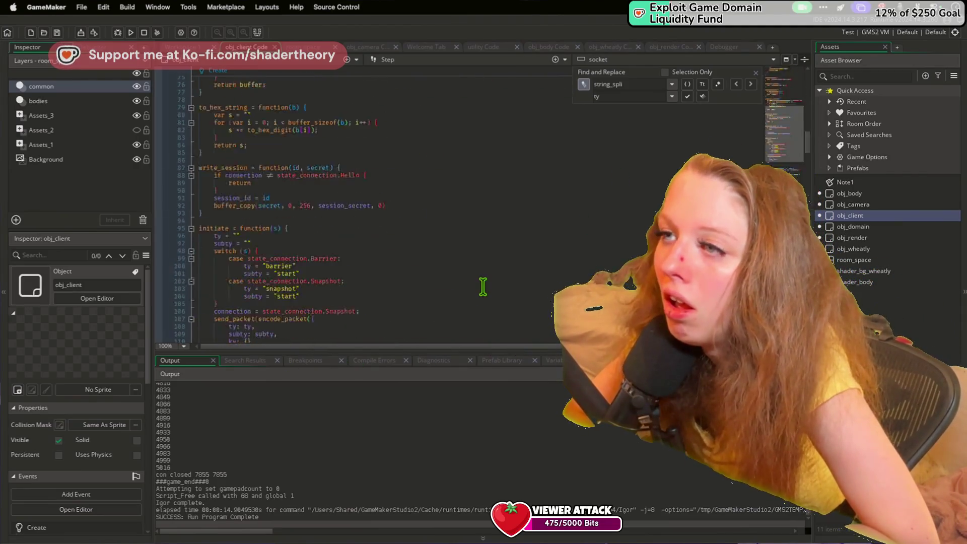
scroll(483, 287, "down", 20)
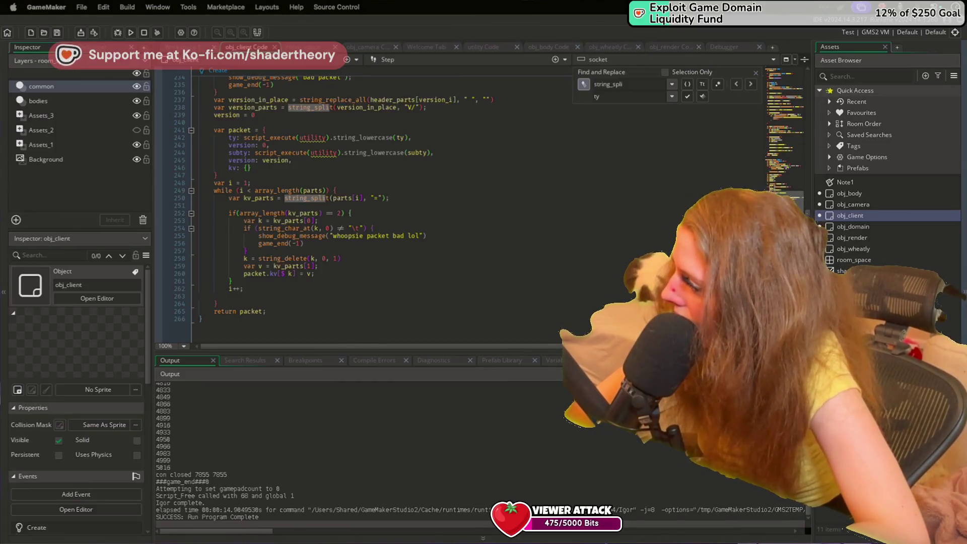
left_click(479, 222)
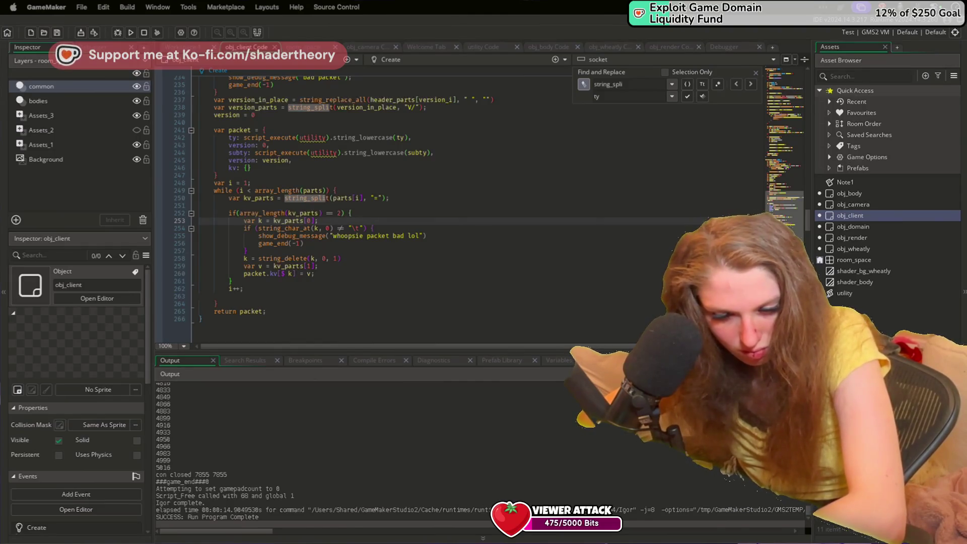
left_click(317, 250)
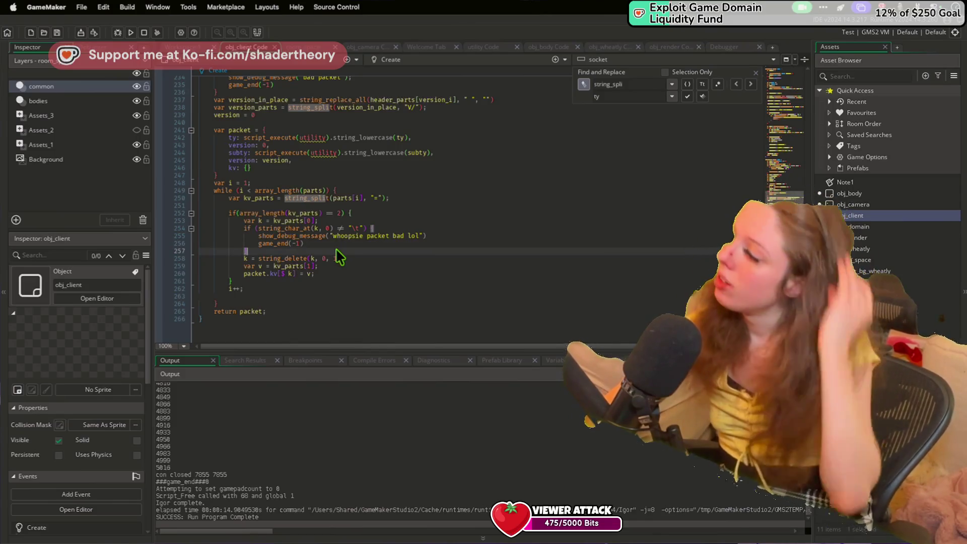